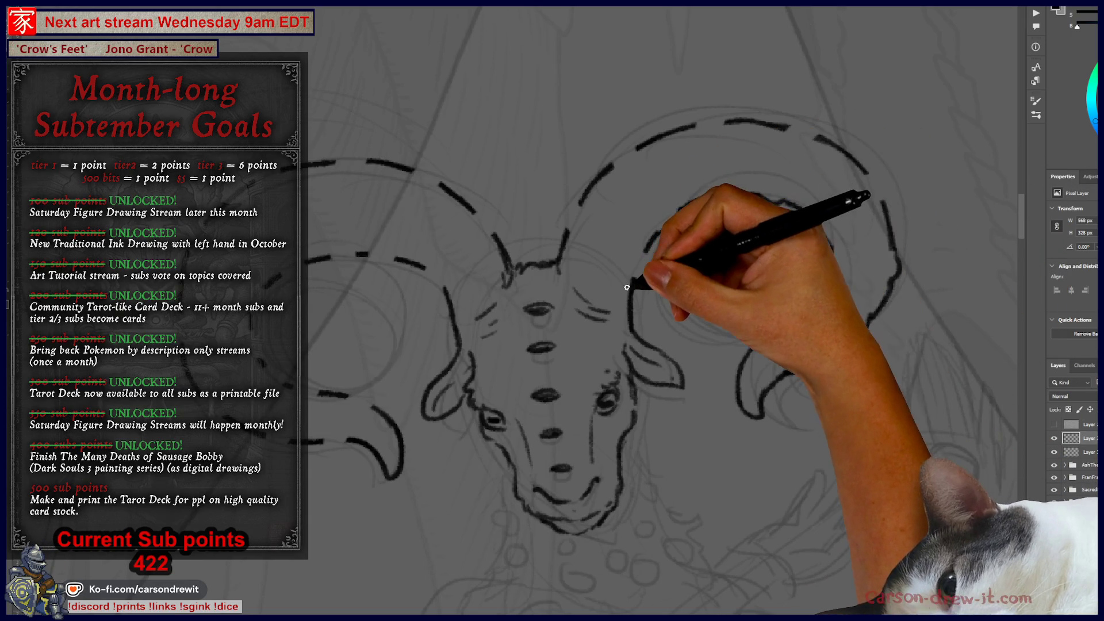
# Trace solid black lines over the dashed arcs and the inner and outer contours of both horns.
pyautogui.moveTo(564, 217)
pyautogui.mouseDown()
pyautogui.moveTo(635, 145)
pyautogui.moveTo(719, 118)
pyautogui.moveTo(839, 138)
pyautogui.moveTo(884, 203)
pyautogui.mouseUp()
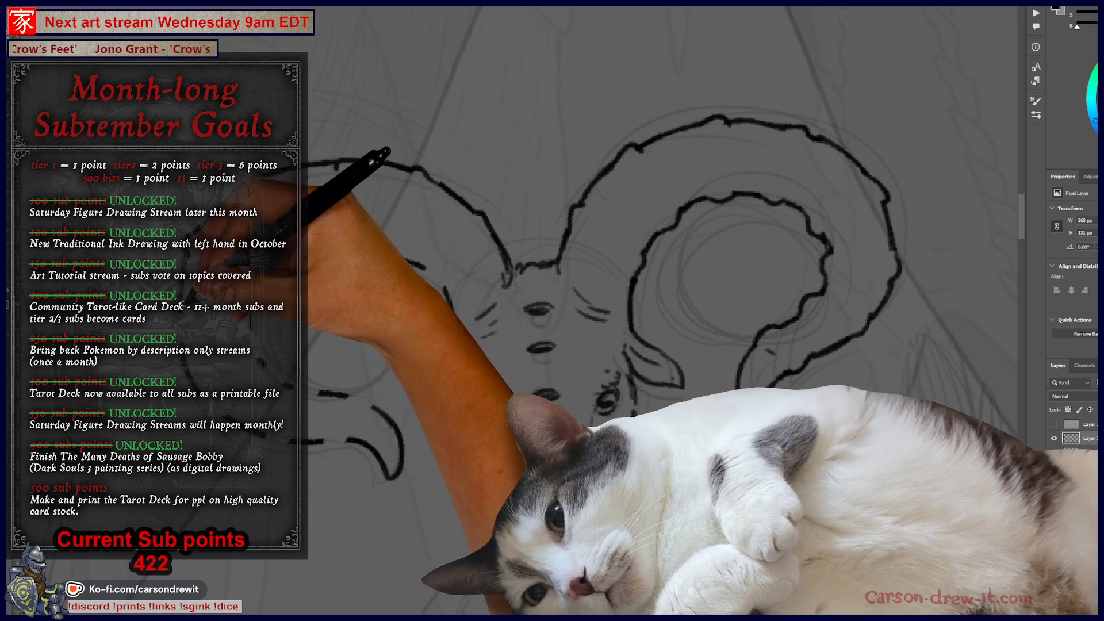
pyautogui.moveTo(357, 254); pyautogui.dragTo(368, 253)
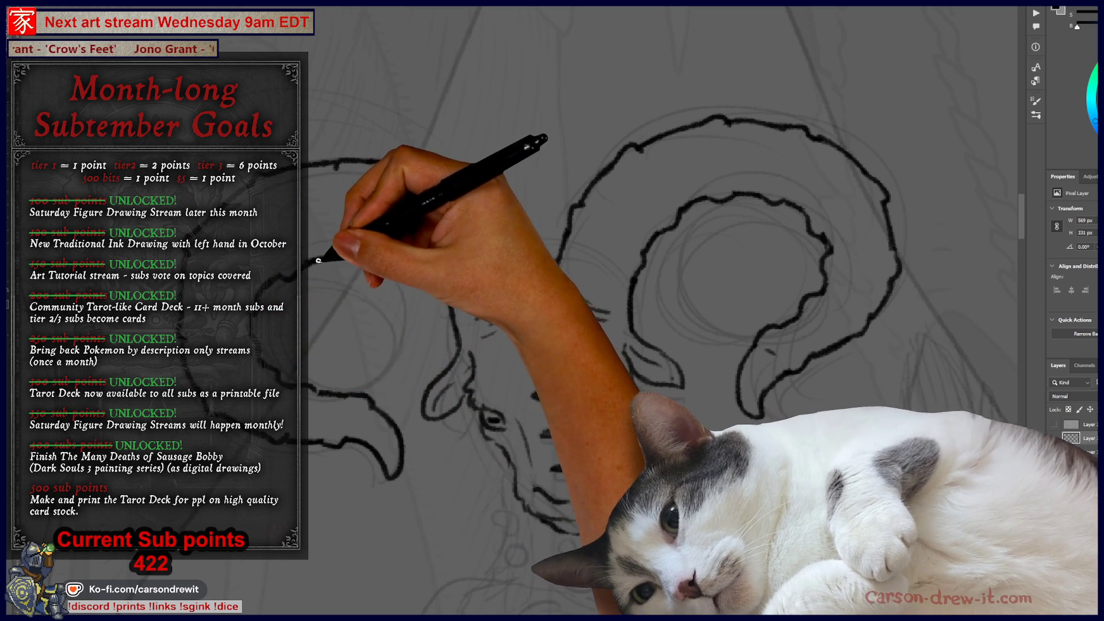
pyautogui.moveTo(329, 260)
pyautogui.mouseDown()
pyautogui.moveTo(402, 253)
pyautogui.moveTo(374, 247)
pyautogui.moveTo(421, 269)
pyautogui.mouseUp()
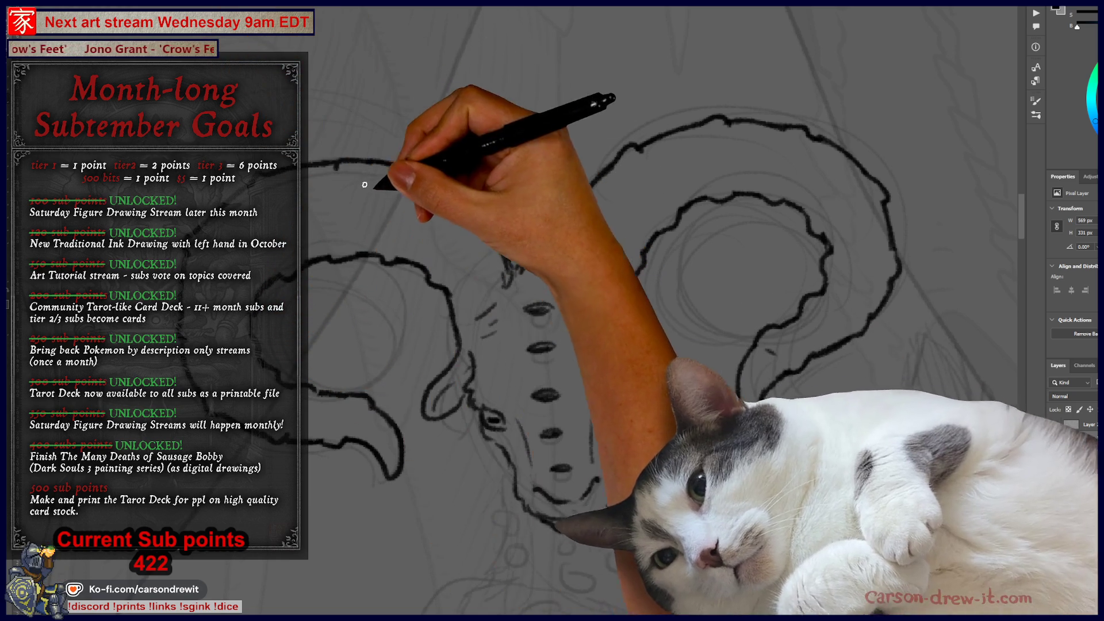
pyautogui.moveTo(359, 156)
pyautogui.mouseDown()
pyautogui.moveTo(431, 197)
pyautogui.moveTo(506, 265)
pyautogui.mouseUp()
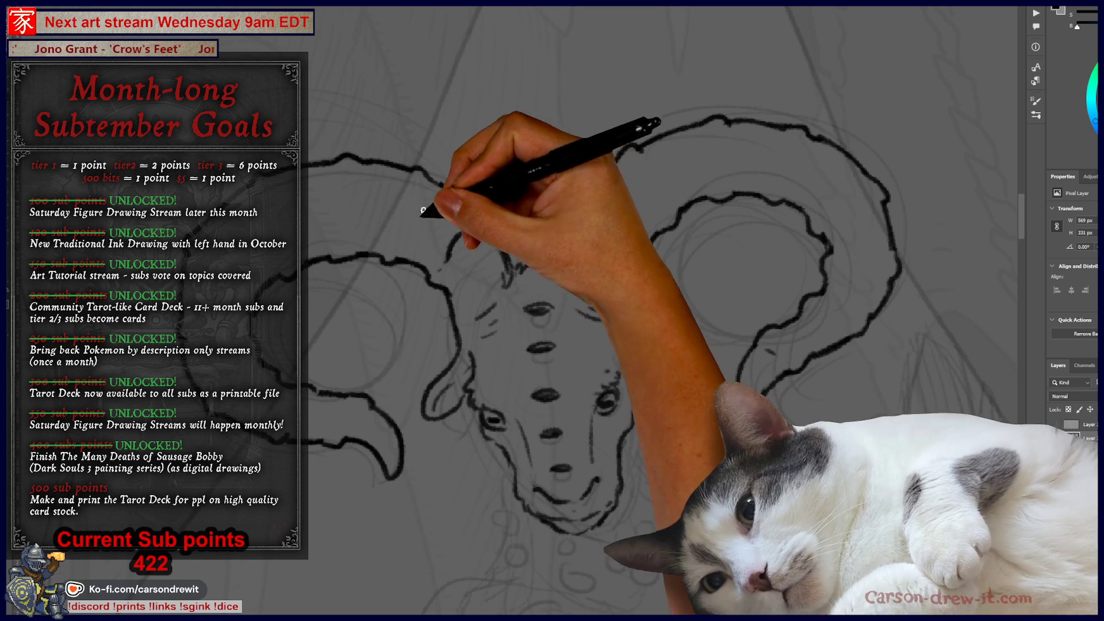
pyautogui.moveTo(399, 255)
pyautogui.mouseDown()
pyautogui.moveTo(362, 226)
pyautogui.moveTo(385, 174)
pyautogui.moveTo(334, 236)
pyautogui.mouseUp()
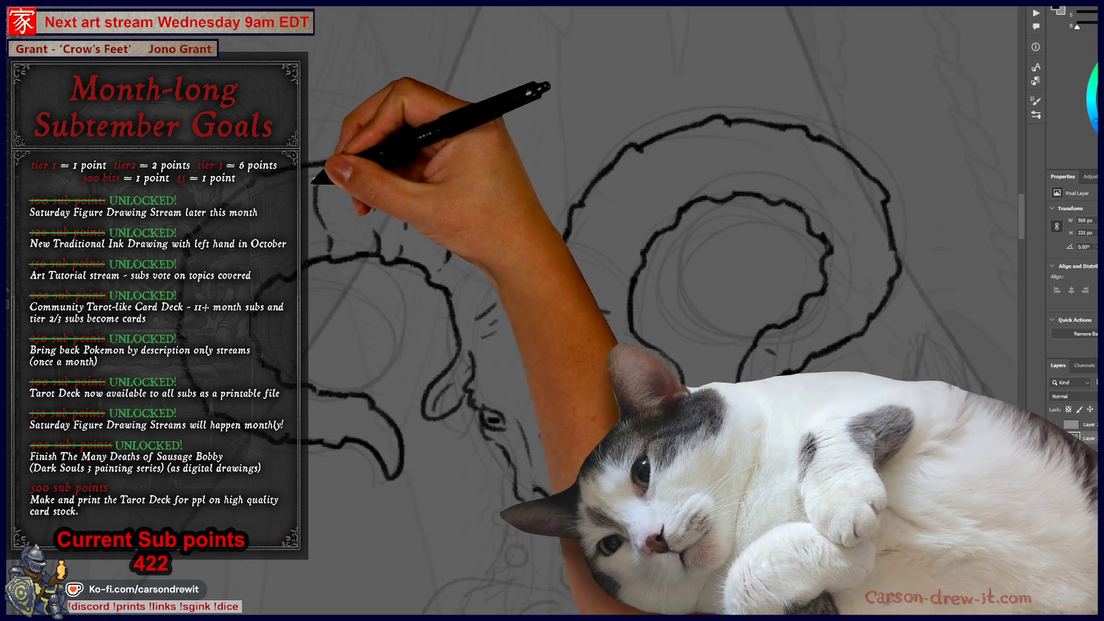
pyautogui.moveTo(345, 172); pyautogui.dragTo(314, 253)
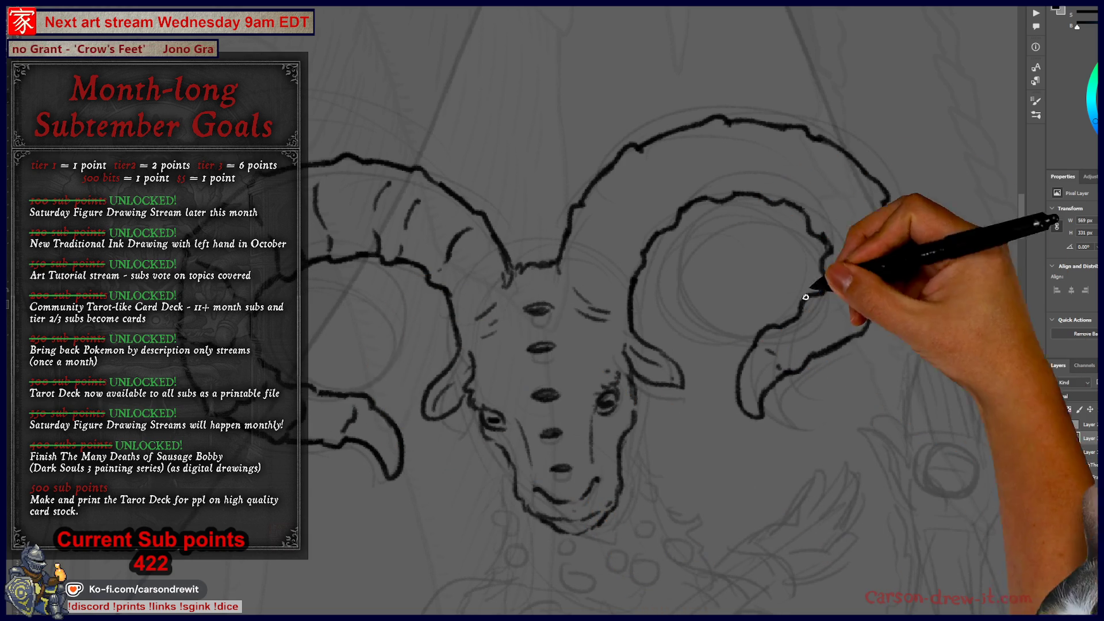
# Add small ink ridge marks along the right horn, then pan down to the neck ruff.
pyautogui.moveTo(815, 318)
pyautogui.mouseDown()
pyautogui.moveTo(829, 334)
pyautogui.moveTo(825, 275)
pyautogui.moveTo(818, 288)
pyautogui.moveTo(831, 226)
pyautogui.mouseUp()
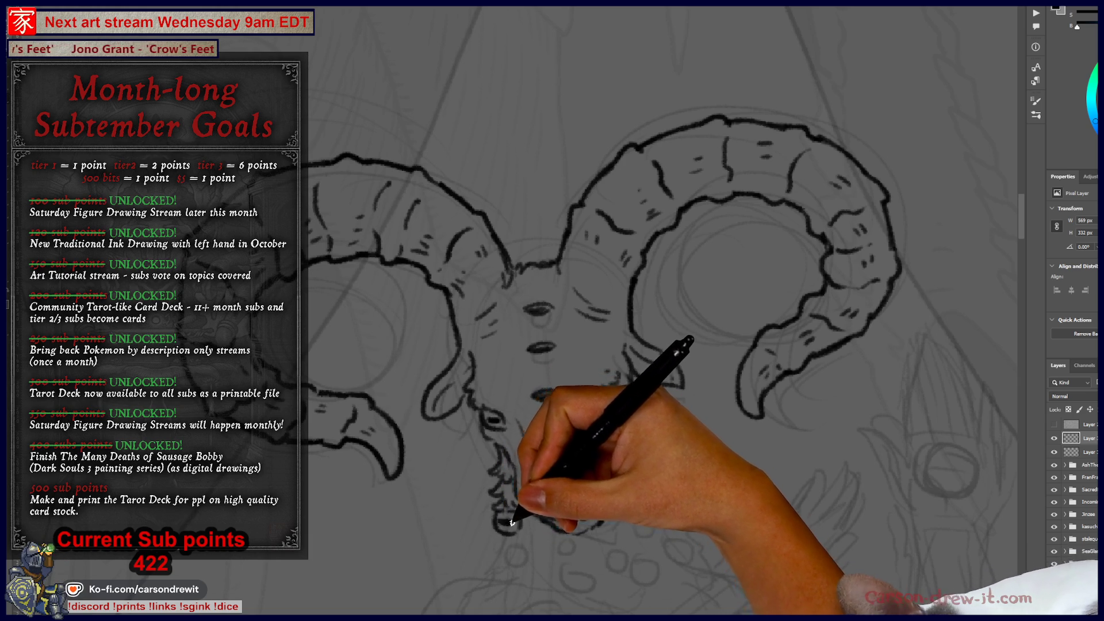
pyautogui.moveTo(547, 538); pyautogui.dragTo(474, 425)
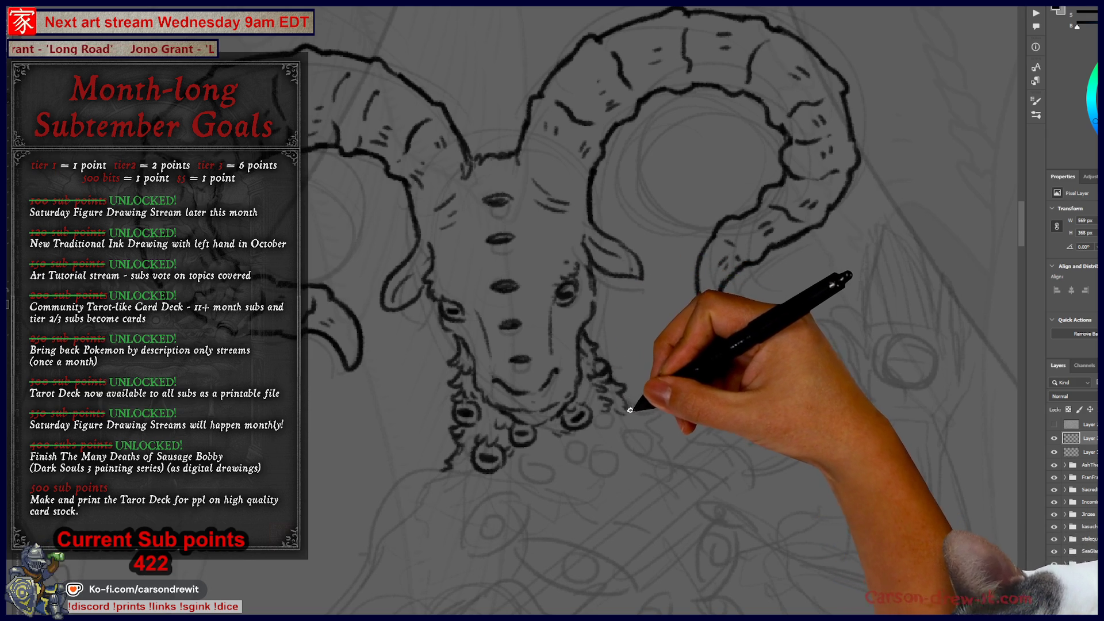
pyautogui.moveTo(641, 461); pyautogui.dragTo(579, 259)
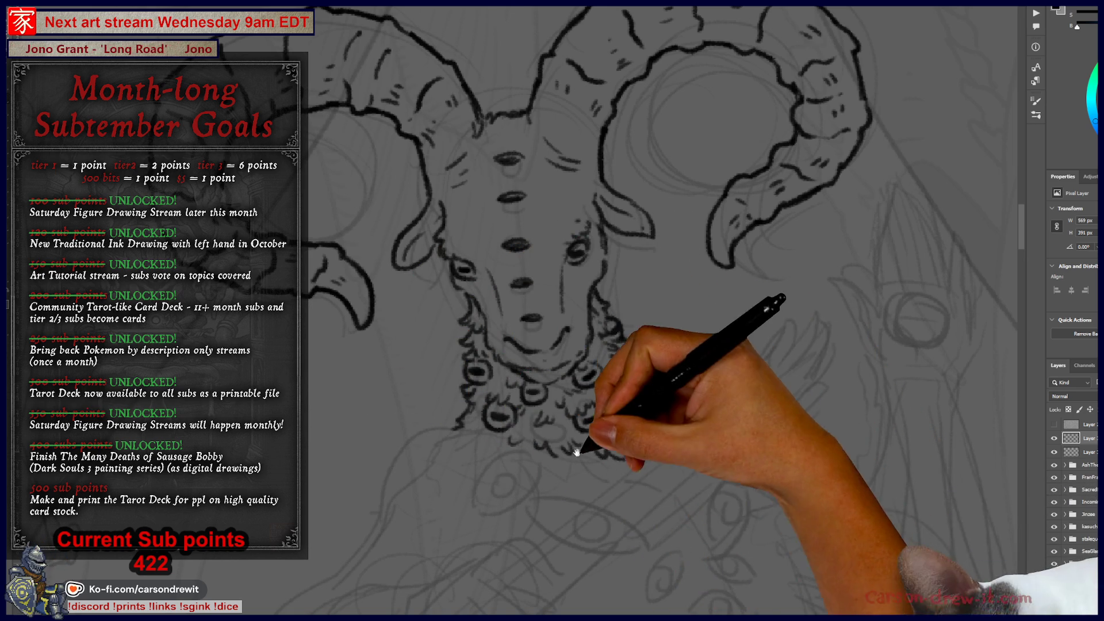
# Pan the canvas to bring the curly neck ruff and chest into view.
pyautogui.moveTo(562, 445); pyautogui.dragTo(629, 338)
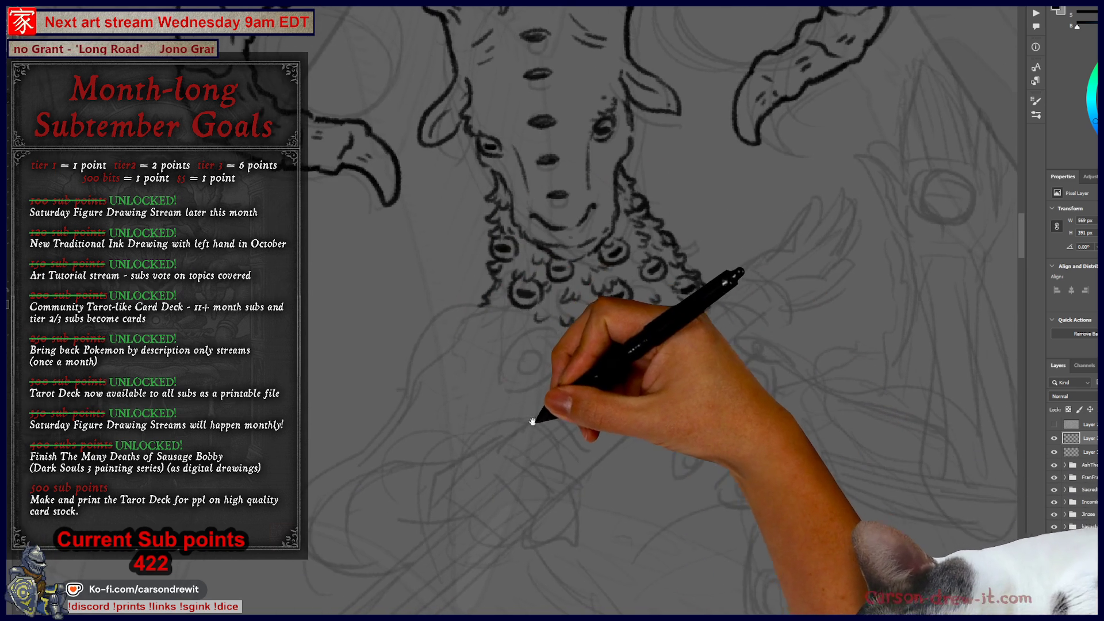
# Ink the curving upper and lower contour lines of the fist below the ruff.
pyautogui.moveTo(529, 422); pyautogui.dragTo(555, 402)
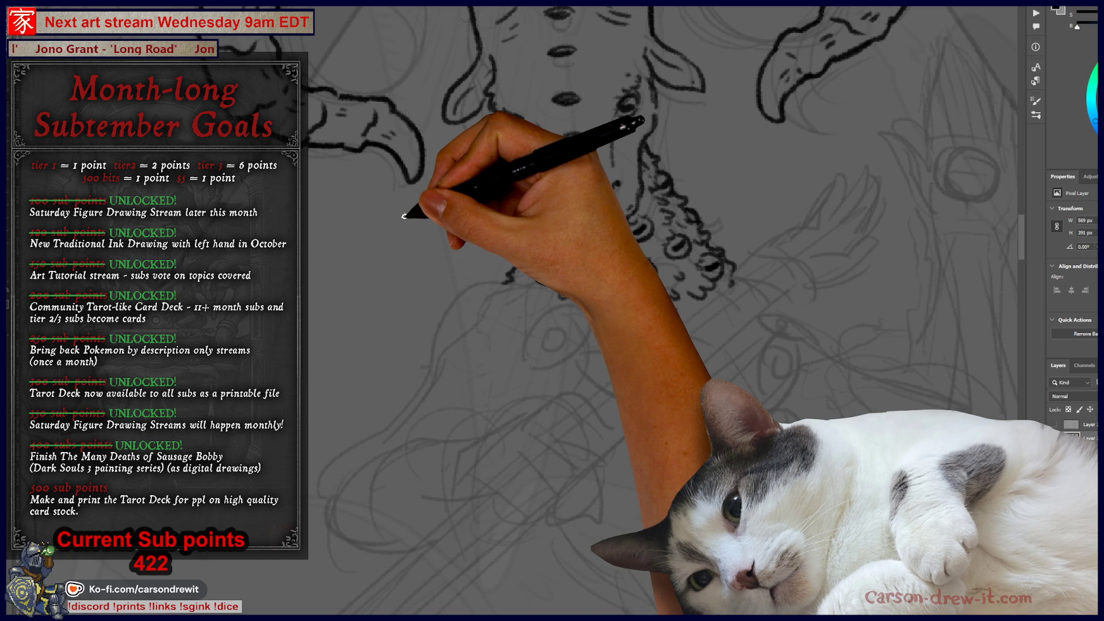
pyautogui.moveTo(404, 216)
pyautogui.mouseDown()
pyautogui.moveTo(506, 387)
pyautogui.moveTo(468, 247)
pyautogui.moveTo(518, 382)
pyautogui.moveTo(537, 363)
pyautogui.moveTo(592, 352)
pyautogui.moveTo(555, 381)
pyautogui.mouseUp()
pyautogui.moveTo(550, 369)
pyautogui.mouseDown()
pyautogui.moveTo(562, 372)
pyautogui.moveTo(509, 395)
pyautogui.mouseUp()
pyautogui.moveTo(595, 353)
pyautogui.mouseDown()
pyautogui.moveTo(621, 389)
pyautogui.moveTo(609, 423)
pyautogui.moveTo(622, 426)
pyautogui.mouseUp()
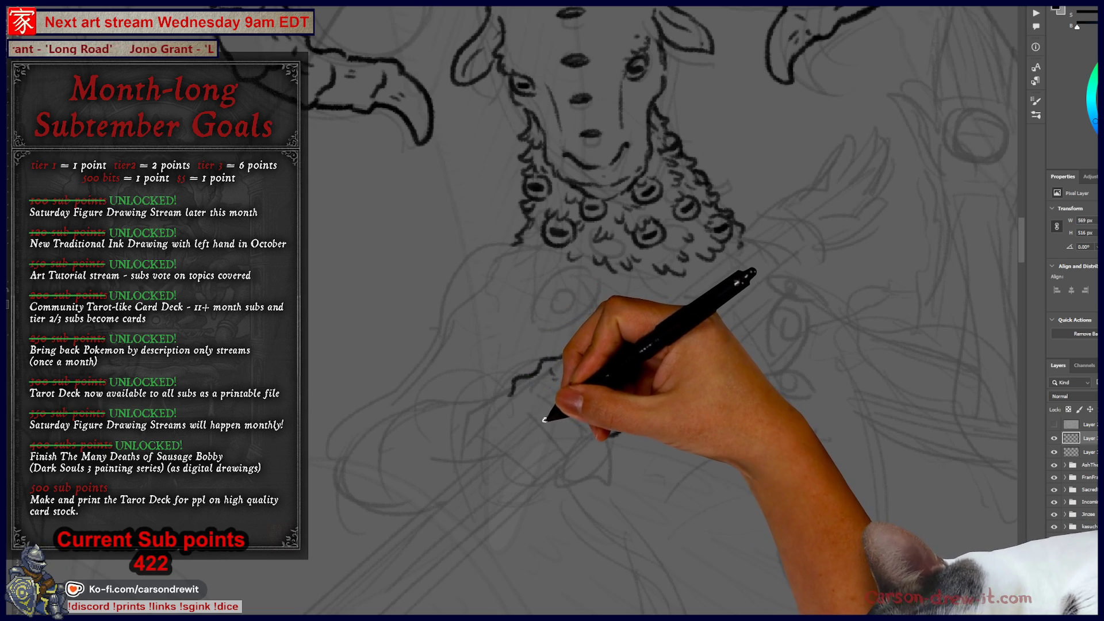
pyautogui.moveTo(561, 374); pyautogui.dragTo(595, 407)
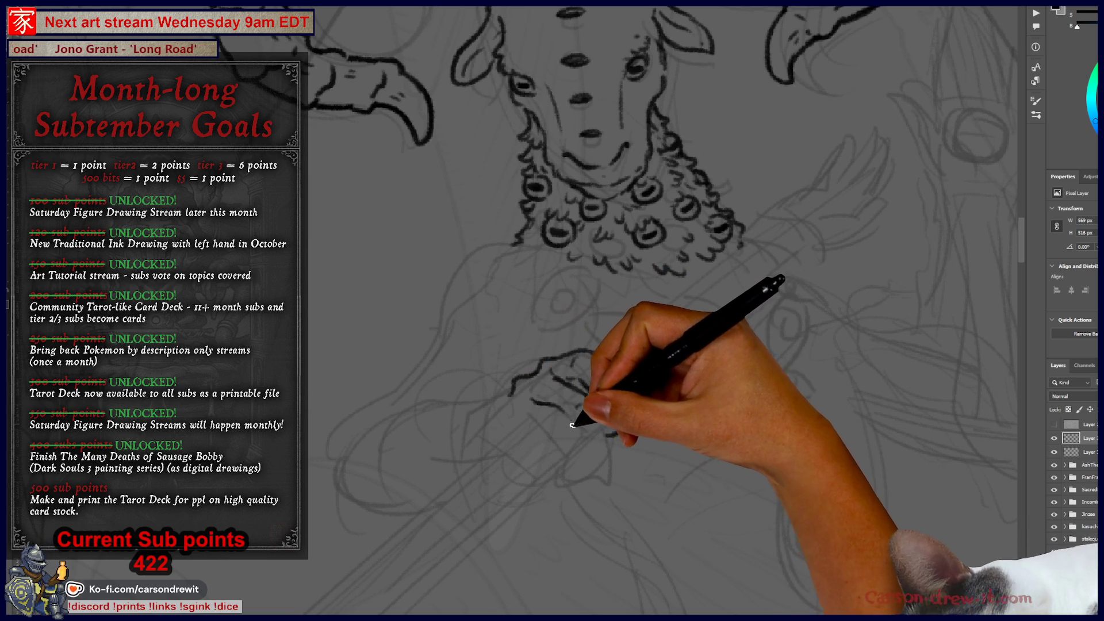
pyautogui.moveTo(586, 448); pyautogui.dragTo(590, 457)
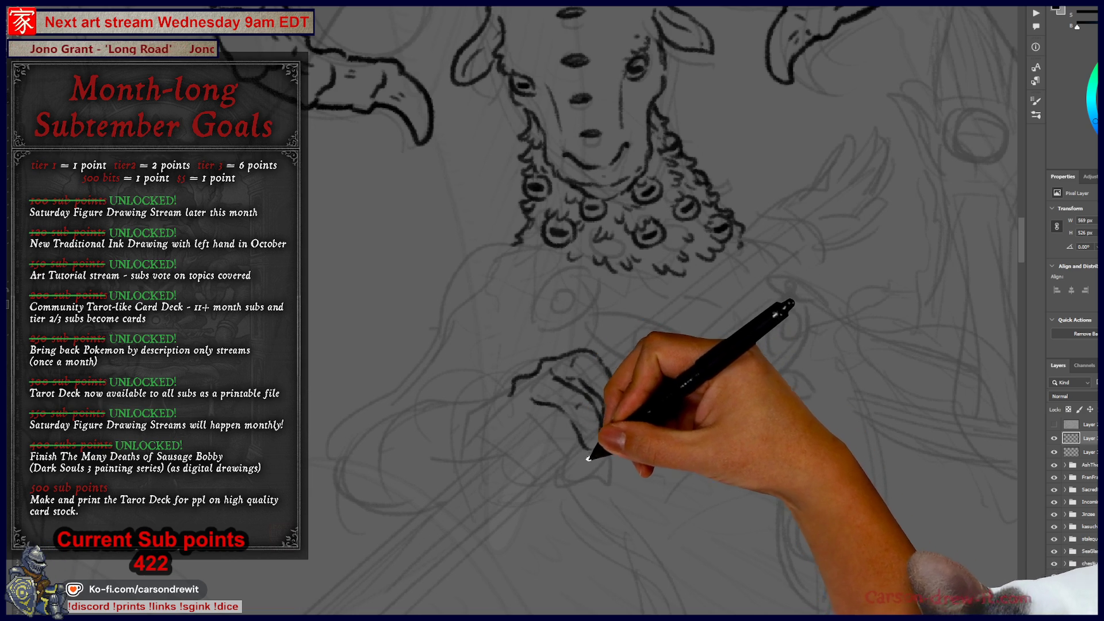
# Ink the fist's lower-left edge and its knuckle lines.
pyautogui.moveTo(540, 361); pyautogui.dragTo(510, 396)
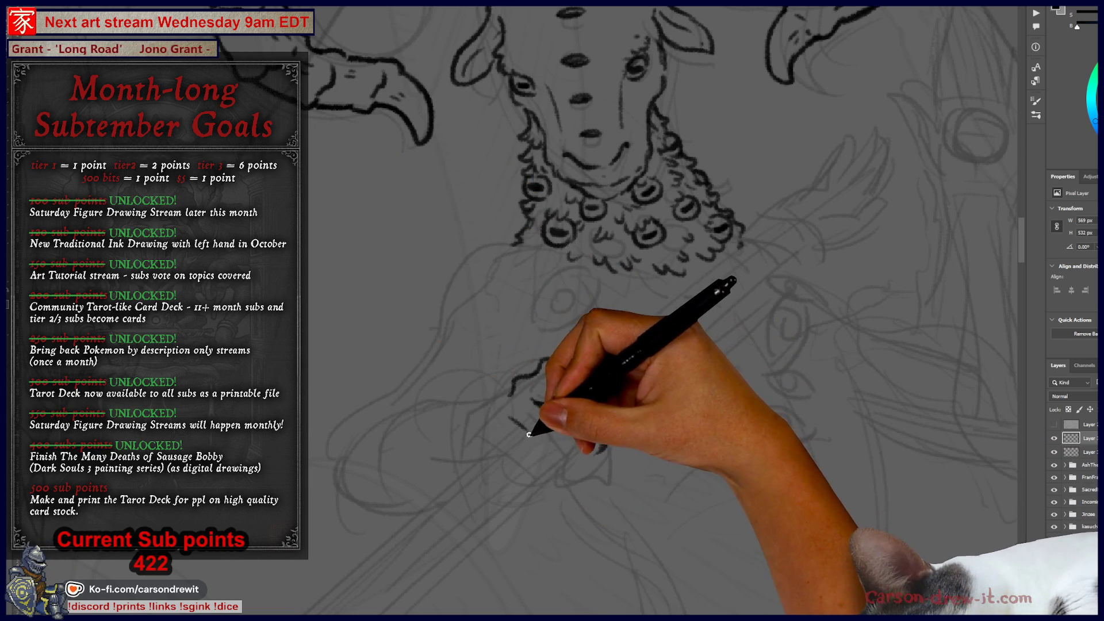
pyautogui.moveTo(568, 442); pyautogui.dragTo(568, 469)
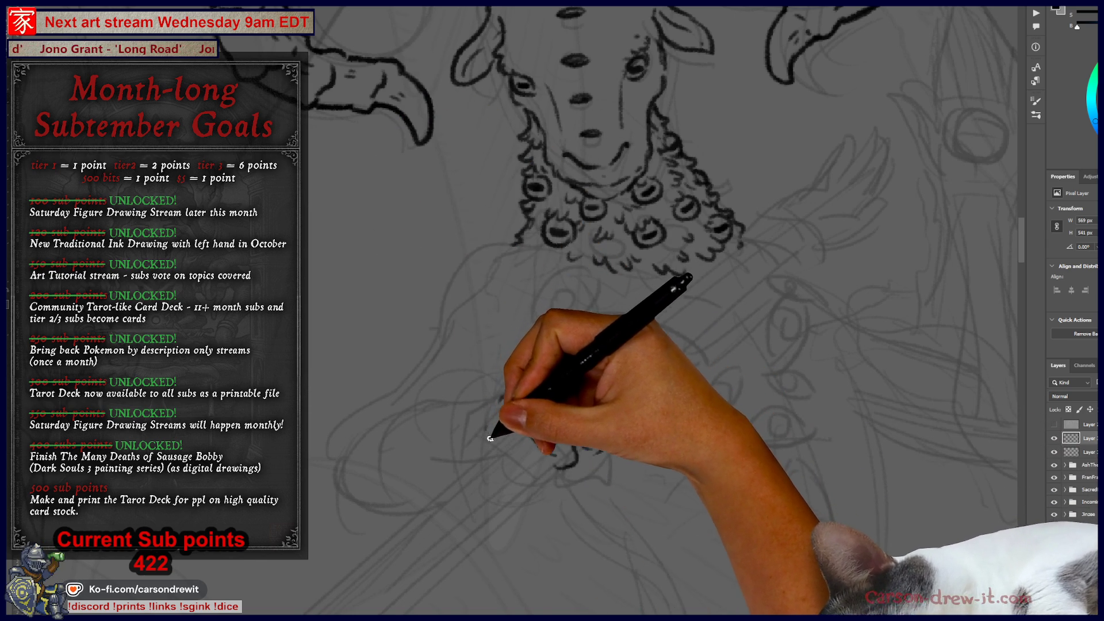
pyautogui.moveTo(500, 438); pyautogui.dragTo(530, 440)
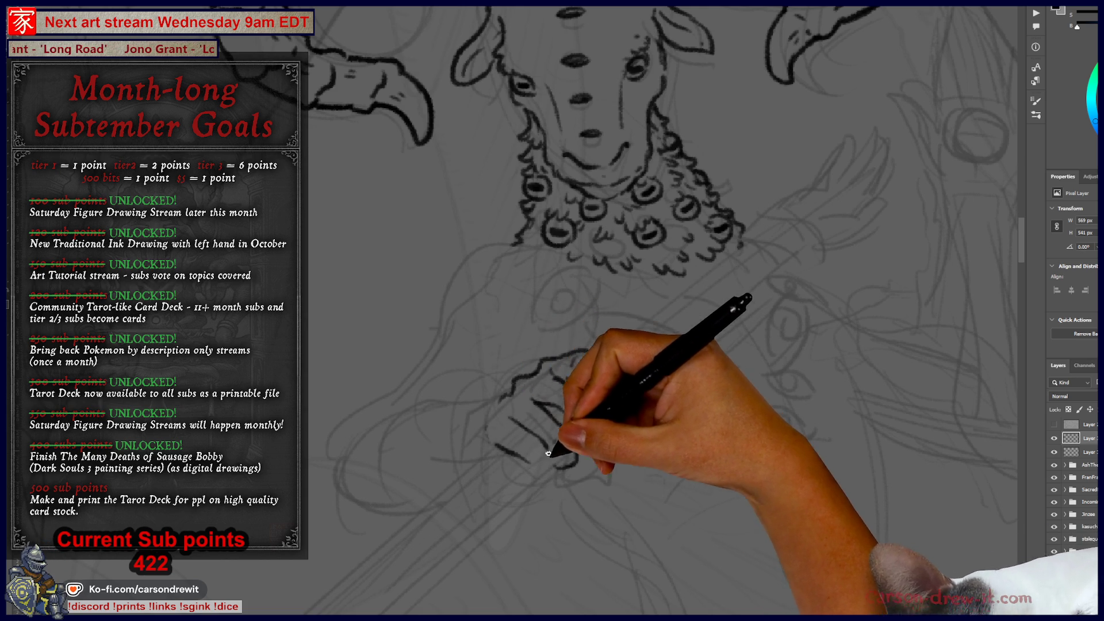
pyautogui.moveTo(514, 448)
pyautogui.mouseDown()
pyautogui.moveTo(524, 468)
pyautogui.moveTo(592, 472)
pyautogui.moveTo(567, 460)
pyautogui.mouseUp()
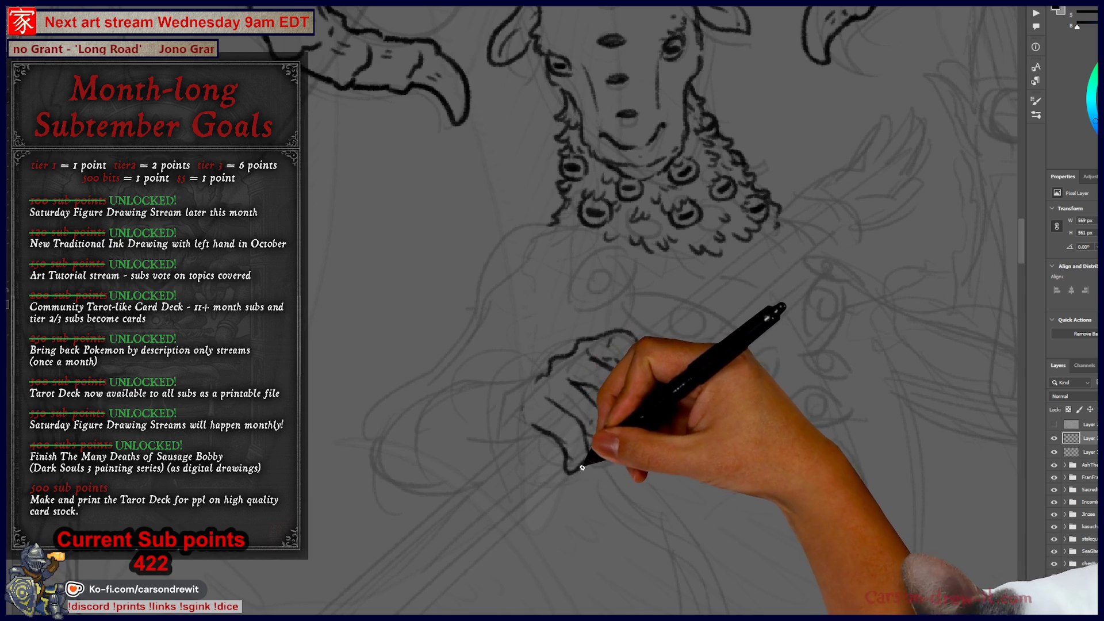
# Touch up the fist's lower contour and add short strokes shaping the fingers.
pyautogui.moveTo(579, 461); pyautogui.dragTo(587, 430)
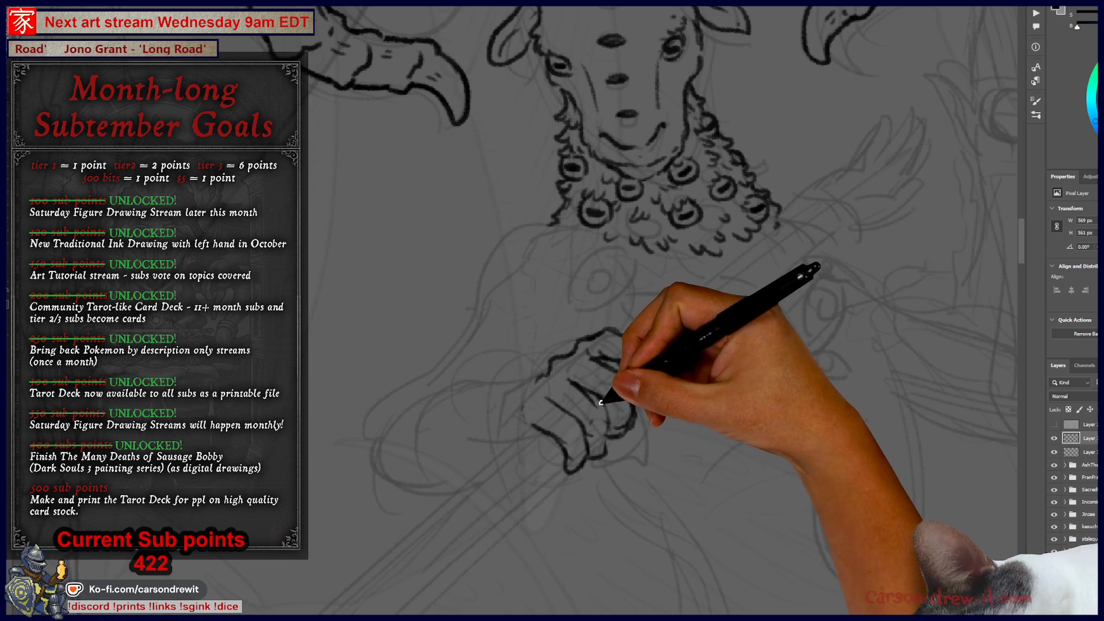
pyautogui.moveTo(583, 407)
pyautogui.mouseDown()
pyautogui.moveTo(597, 438)
pyautogui.moveTo(565, 399)
pyautogui.moveTo(578, 397)
pyautogui.mouseUp()
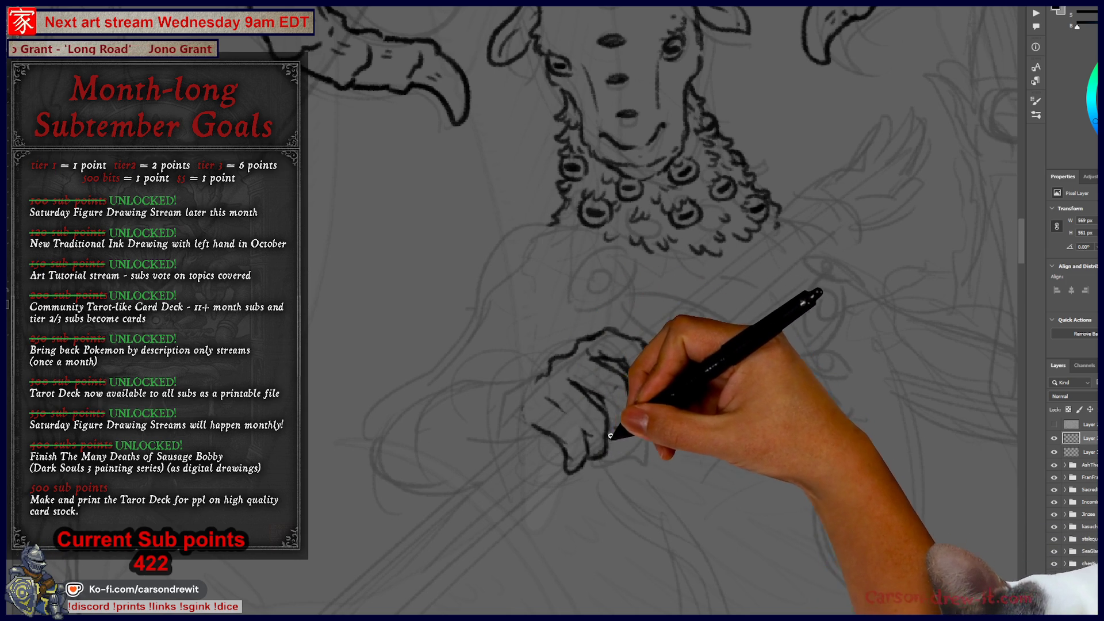
pyautogui.moveTo(636, 424); pyautogui.dragTo(659, 430)
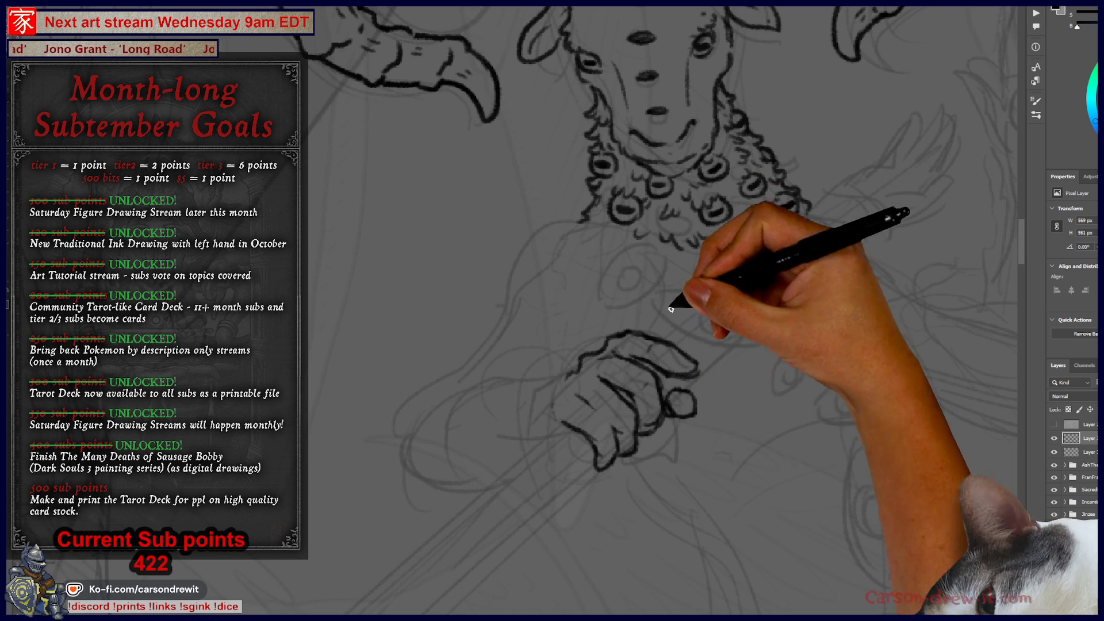
# Frame the fist, adjust brush size with [ and ], and ink curves along the hand's fur cuff.
pyautogui.moveTo(618, 429); pyautogui.dragTo(639, 407)
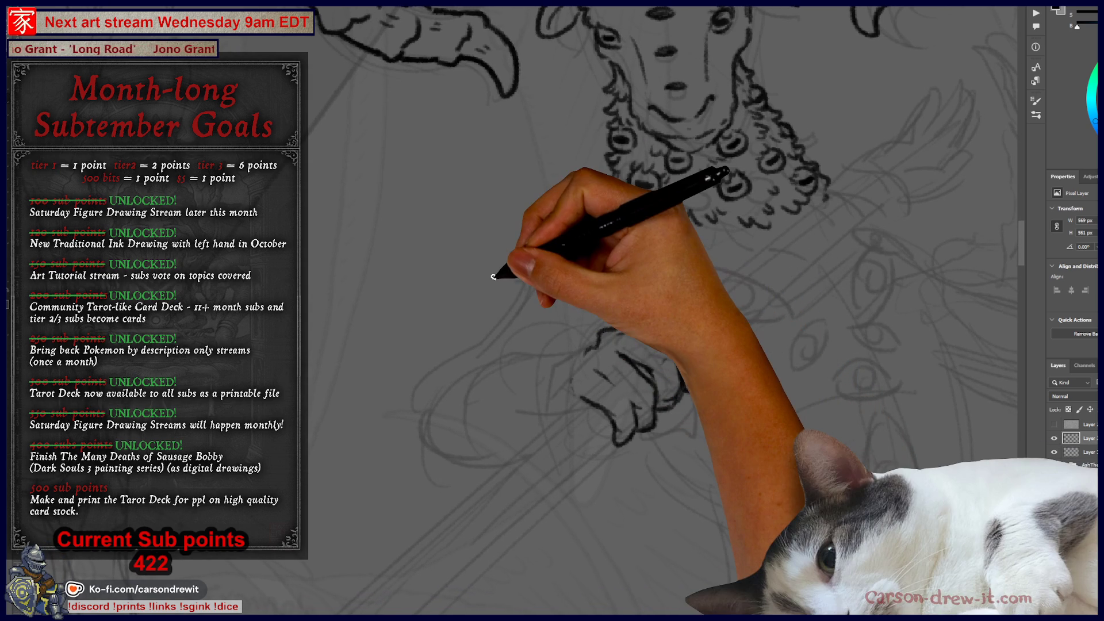
pyautogui.moveTo(526, 362)
pyautogui.mouseDown()
pyautogui.moveTo(492, 390)
pyautogui.moveTo(502, 398)
pyautogui.mouseUp()
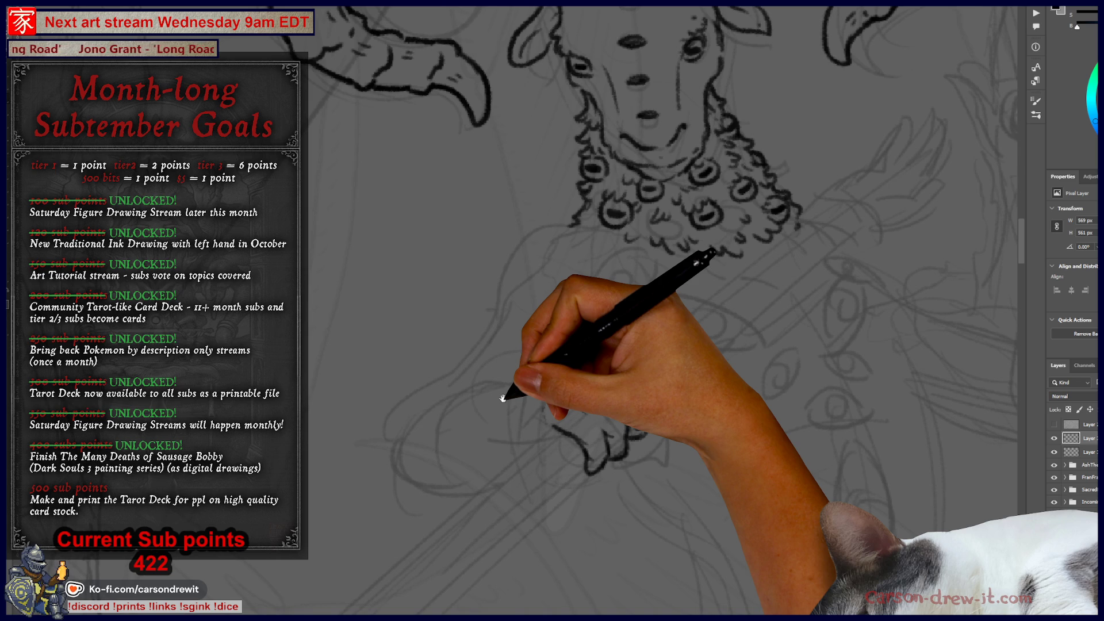
pyautogui.moveTo(506, 394); pyautogui.dragTo(513, 395)
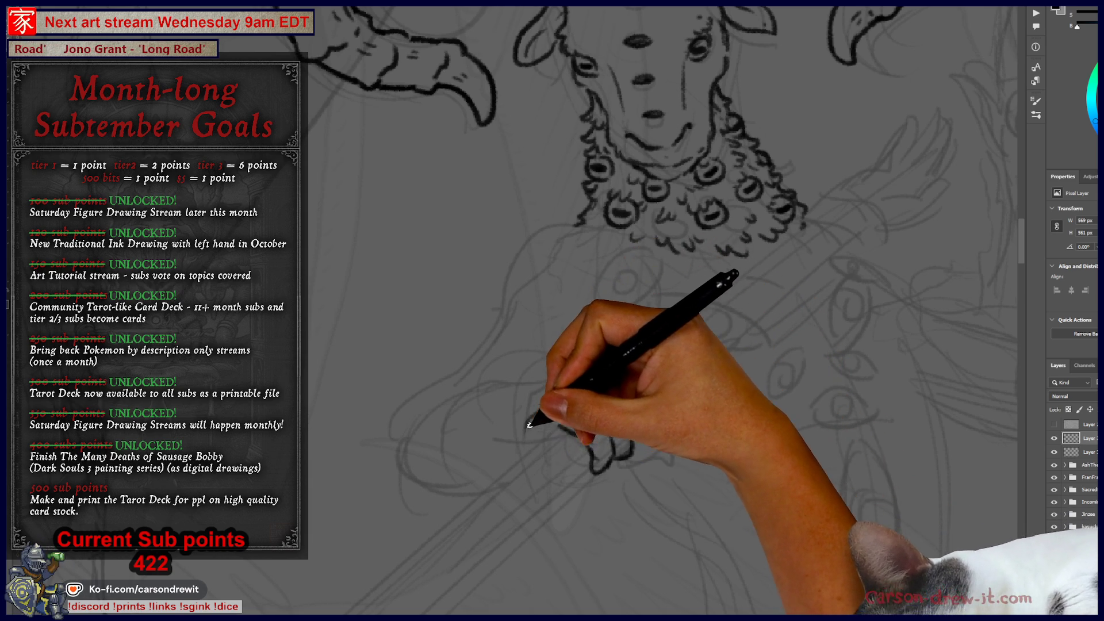
pyautogui.moveTo(547, 459); pyautogui.dragTo(580, 431)
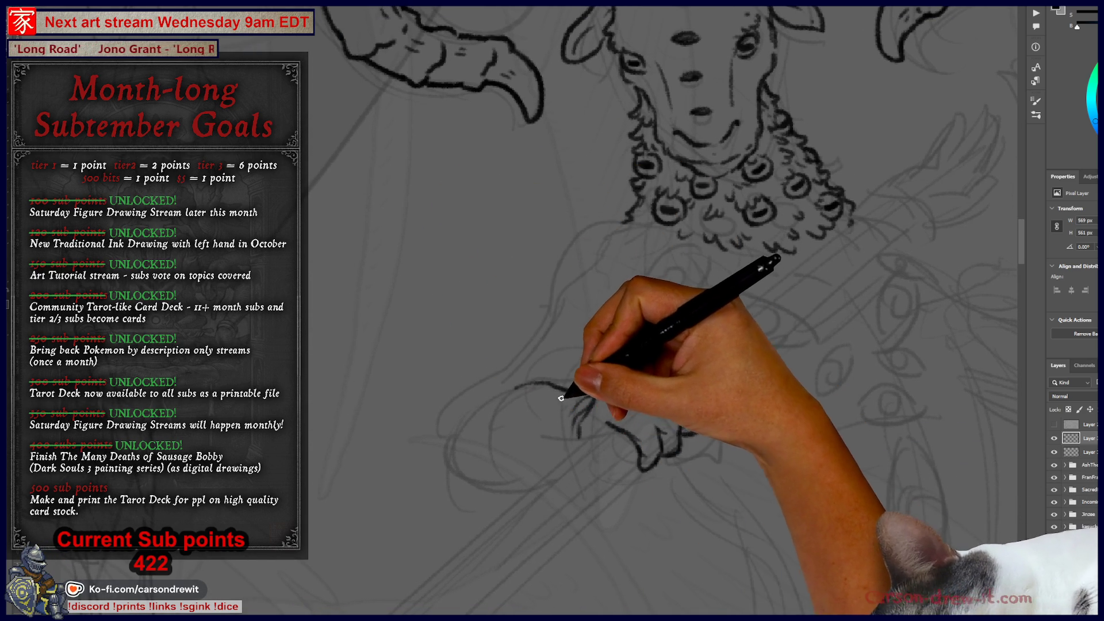
pyautogui.press(']')
pyautogui.press(']')
pyautogui.press(']')
pyautogui.press('[')
pyautogui.press('[')
pyautogui.press('[')
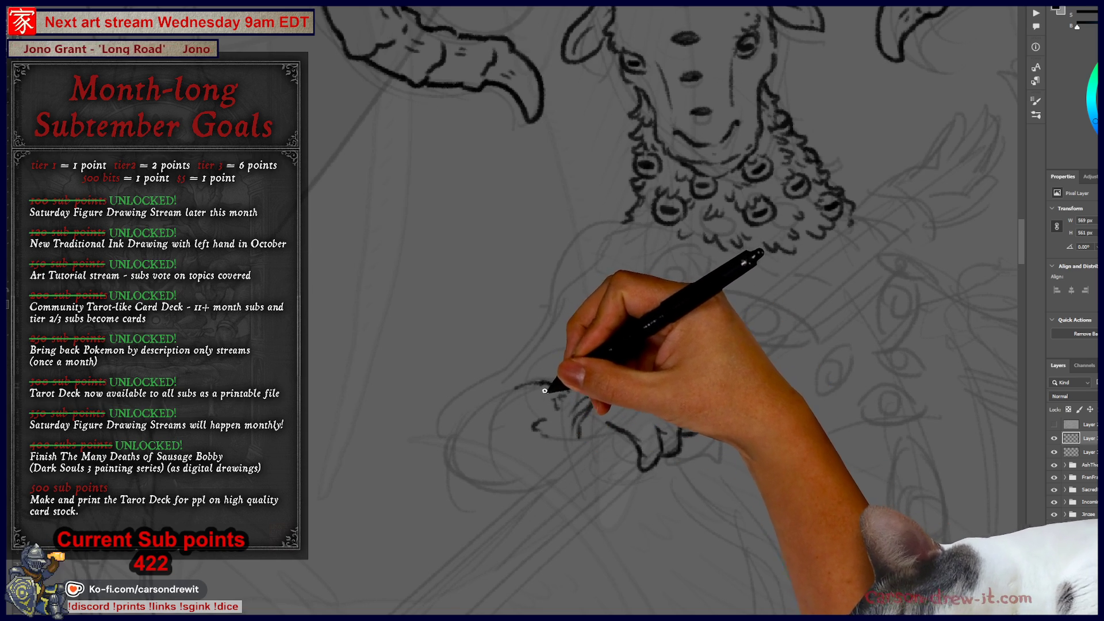
pyautogui.moveTo(459, 401)
pyautogui.mouseDown()
pyautogui.moveTo(449, 428)
pyautogui.moveTo(464, 431)
pyautogui.moveTo(443, 439)
pyautogui.moveTo(464, 444)
pyautogui.moveTo(475, 479)
pyautogui.moveTo(491, 451)
pyautogui.moveTo(525, 461)
pyautogui.moveTo(500, 463)
pyautogui.moveTo(553, 472)
pyautogui.moveTo(456, 468)
pyautogui.mouseUp()
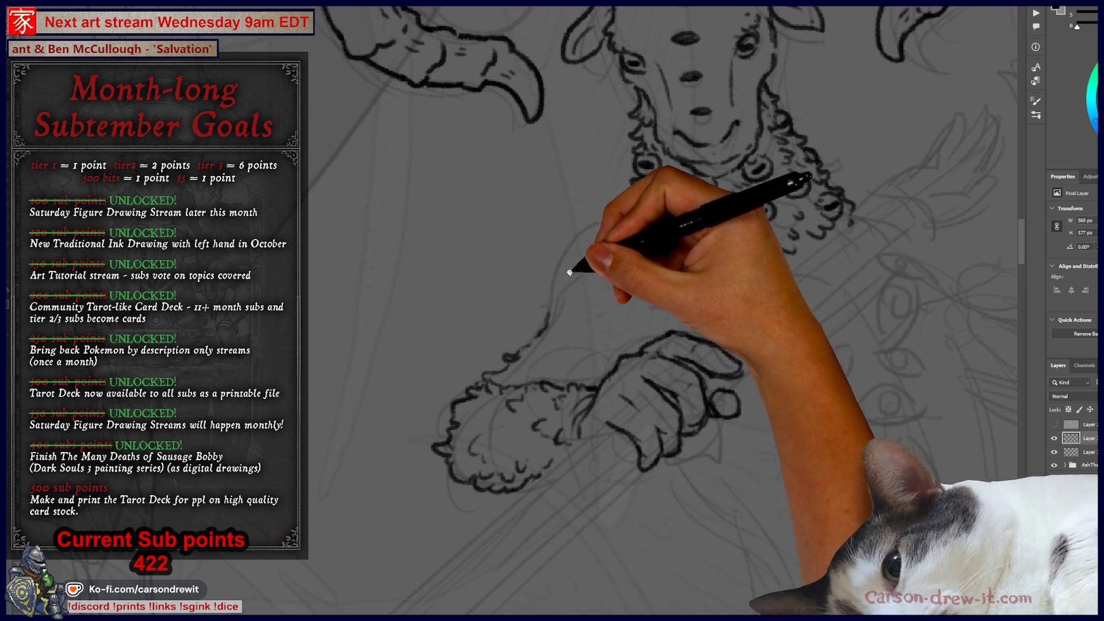
pyautogui.press(']')
pyautogui.press(']')
pyautogui.press(']')
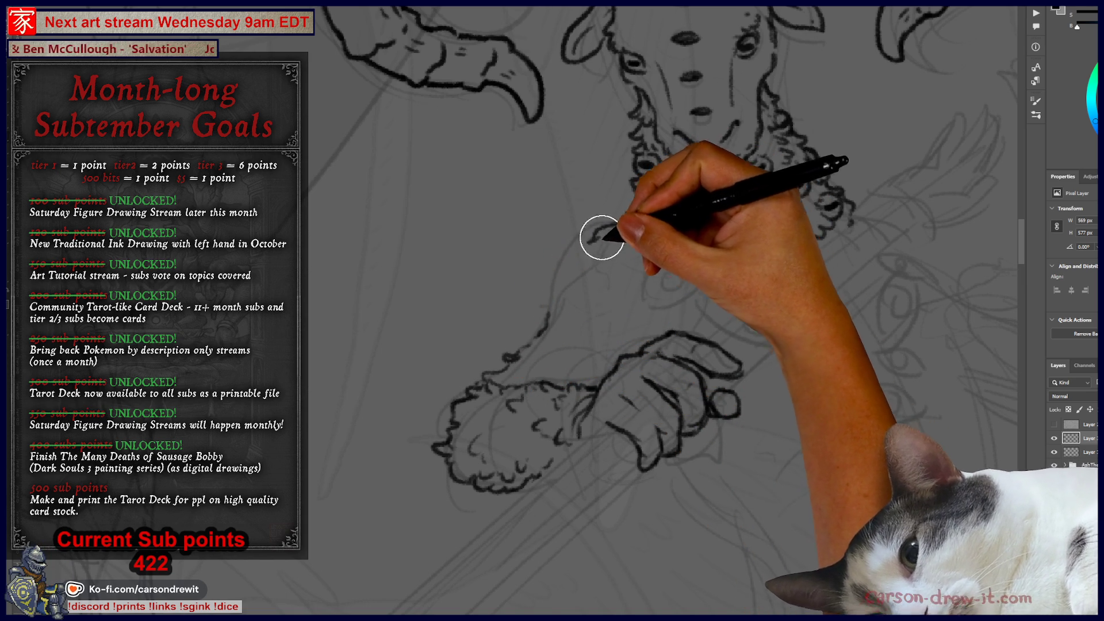
pyautogui.press('[')
pyautogui.press('[')
pyautogui.press('[')
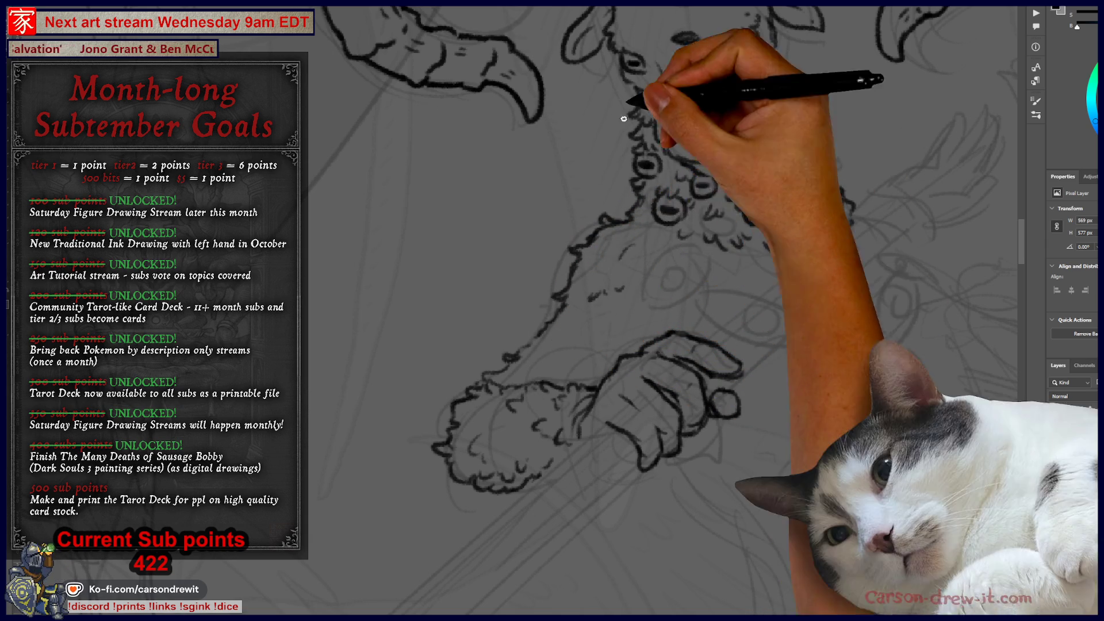
pyautogui.moveTo(646, 190)
pyautogui.mouseDown()
pyautogui.moveTo(505, 230)
pyautogui.moveTo(451, 184)
pyautogui.moveTo(513, 227)
pyautogui.moveTo(488, 184)
pyautogui.moveTo(627, 258)
pyautogui.moveTo(276, 311)
pyautogui.moveTo(529, 266)
pyautogui.moveTo(562, 364)
pyautogui.moveTo(703, 352)
pyautogui.mouseUp()
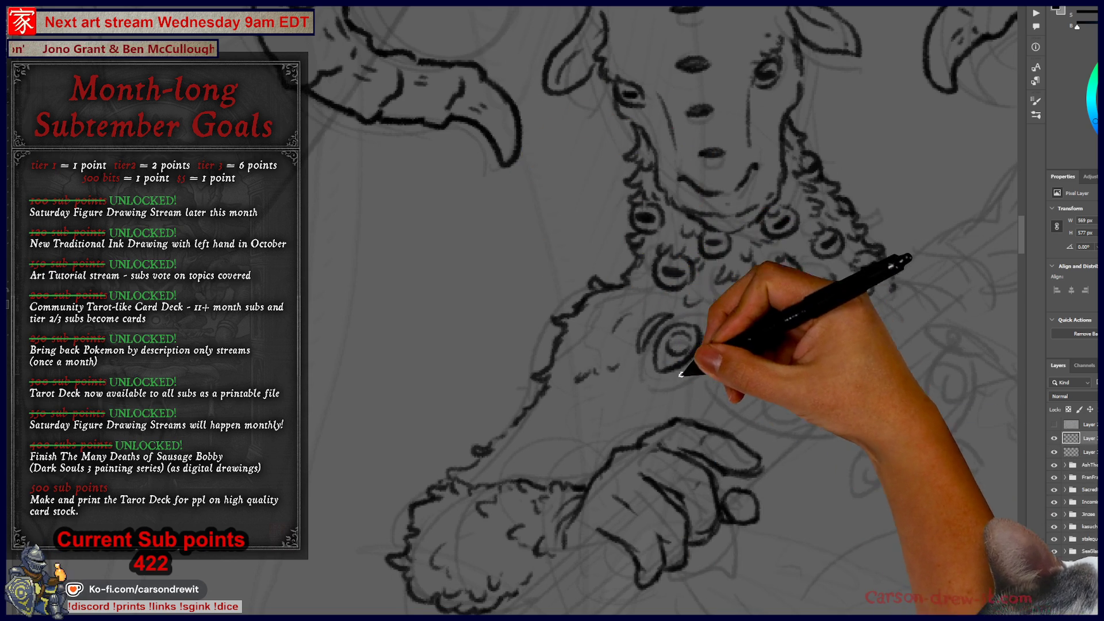
# Draw the large almond eye on the chest, redrawing its outline after an undo.
pyautogui.moveTo(717, 422)
pyautogui.mouseDown()
pyautogui.moveTo(525, 352)
pyautogui.moveTo(611, 362)
pyautogui.mouseUp()
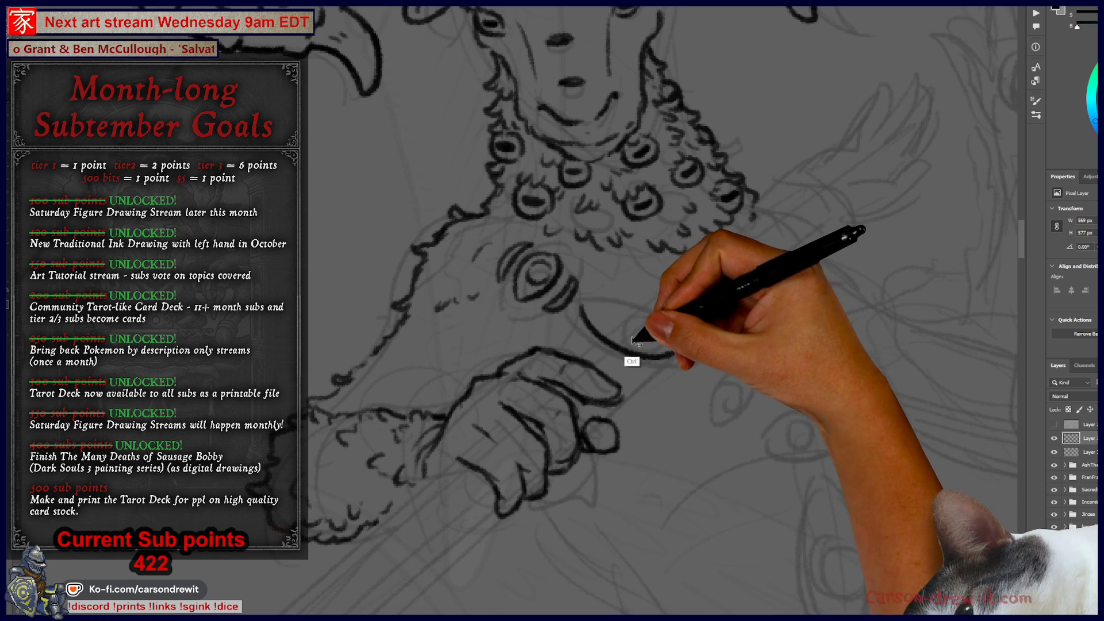
pyautogui.moveTo(586, 306)
pyautogui.mouseDown()
pyautogui.moveTo(631, 314)
pyautogui.moveTo(694, 358)
pyautogui.mouseUp()
pyautogui.hotkey('ctrl', 'z')
pyautogui.moveTo(601, 337)
pyautogui.mouseDown()
pyautogui.moveTo(582, 308)
pyautogui.moveTo(684, 375)
pyautogui.mouseUp()
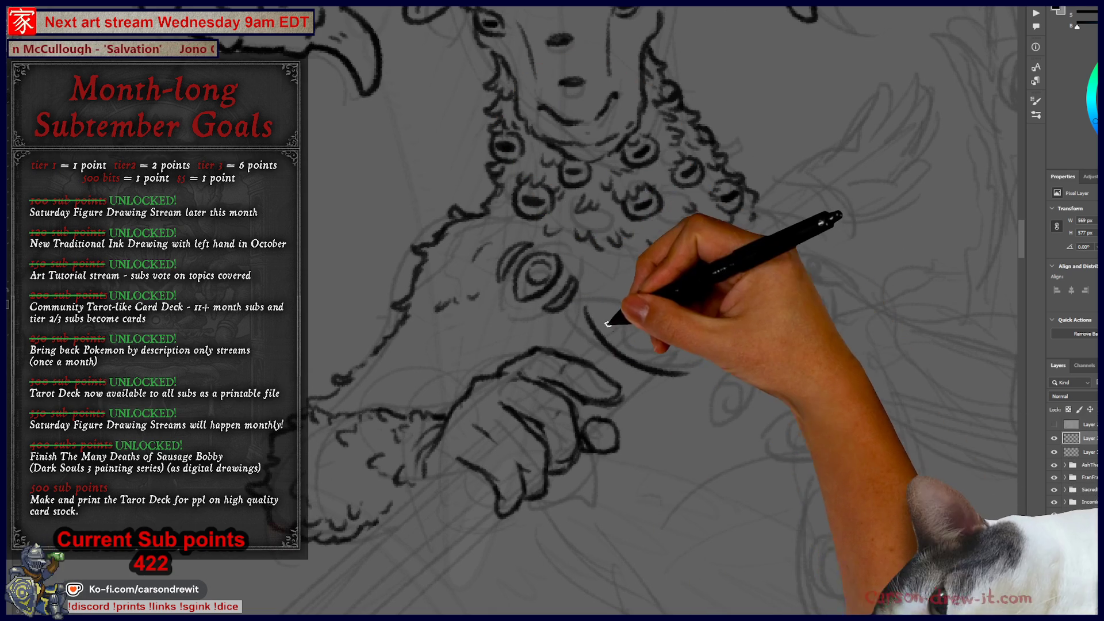
pyautogui.moveTo(586, 309); pyautogui.dragTo(697, 354)
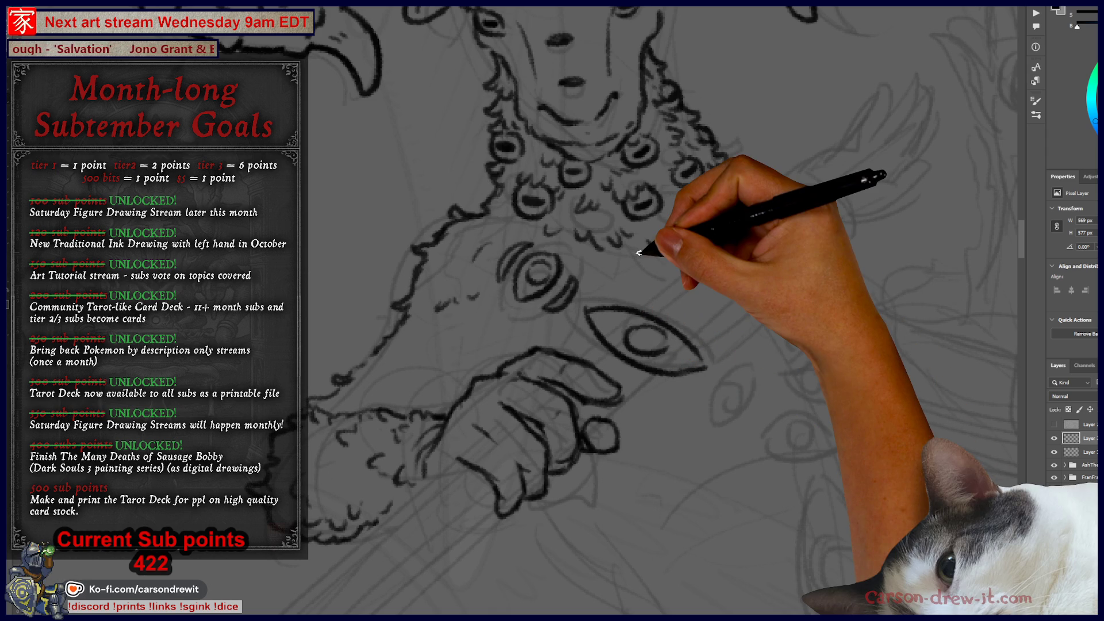
# Ink a small oval eye with lash lines beside the big eye and arcs around the upper eyes.
pyautogui.moveTo(690, 325); pyautogui.dragTo(586, 296)
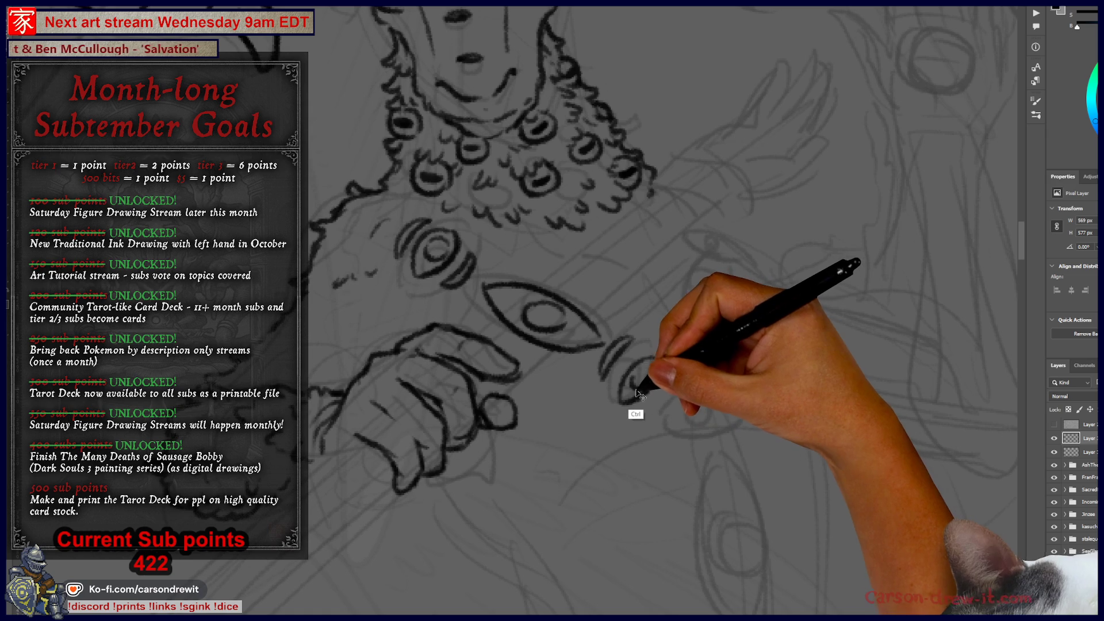
pyautogui.moveTo(644, 358)
pyautogui.mouseDown()
pyautogui.moveTo(616, 383)
pyautogui.moveTo(709, 364)
pyautogui.mouseUp()
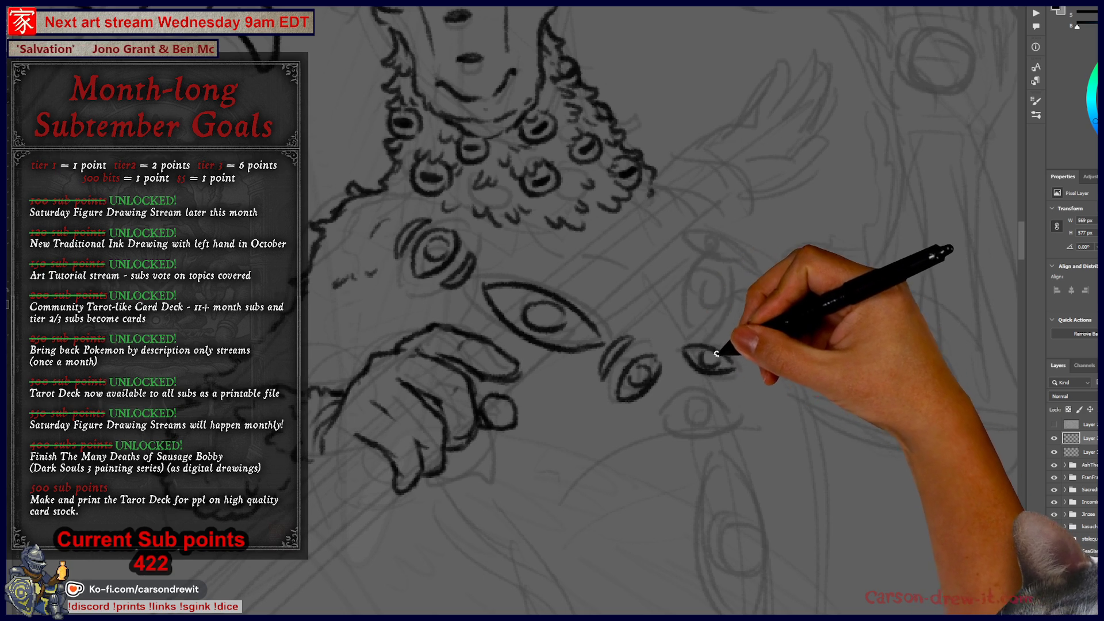
pyautogui.moveTo(636, 382)
pyautogui.mouseDown()
pyautogui.moveTo(662, 409)
pyautogui.moveTo(678, 378)
pyautogui.mouseUp()
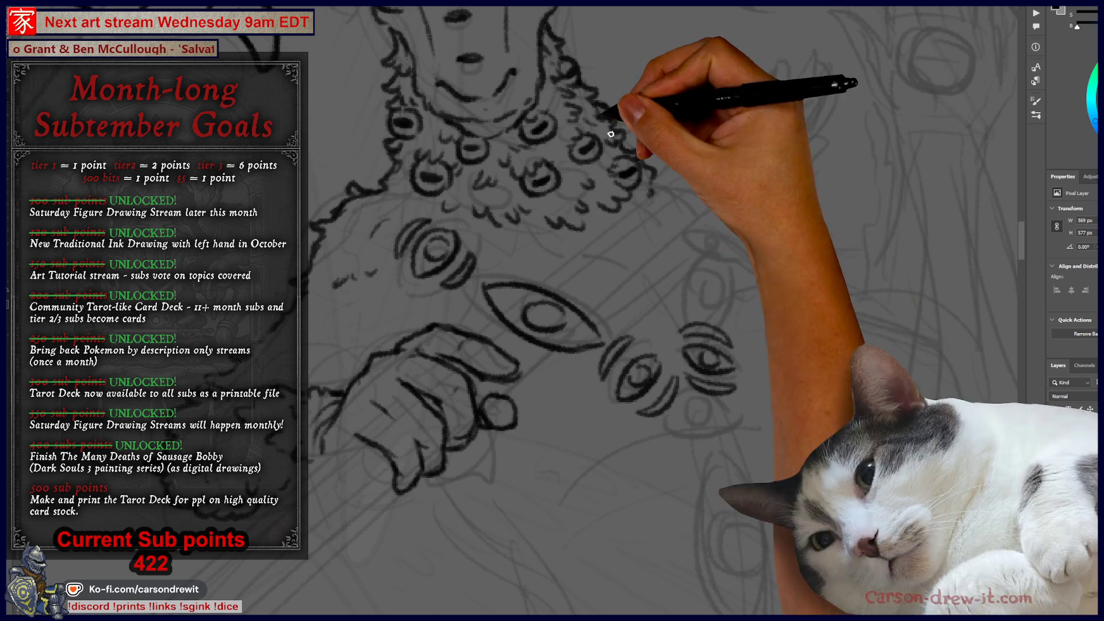
pyautogui.moveTo(700, 316)
pyautogui.mouseDown()
pyautogui.moveTo(720, 256)
pyautogui.moveTo(708, 319)
pyautogui.moveTo(699, 287)
pyautogui.mouseUp()
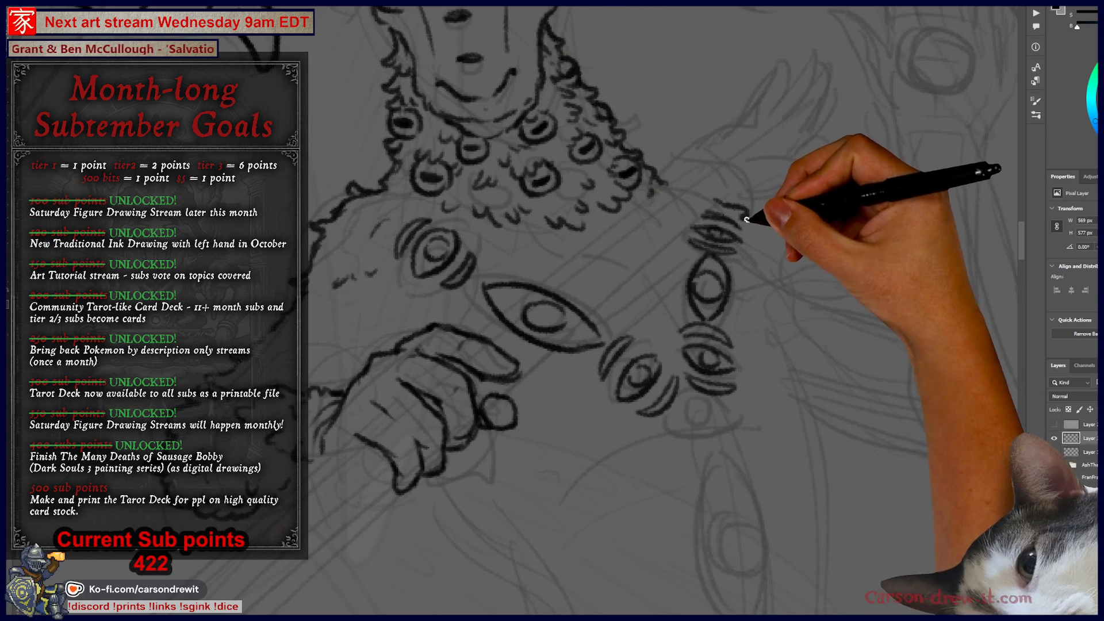
pyautogui.moveTo(713, 201); pyautogui.dragTo(782, 258)
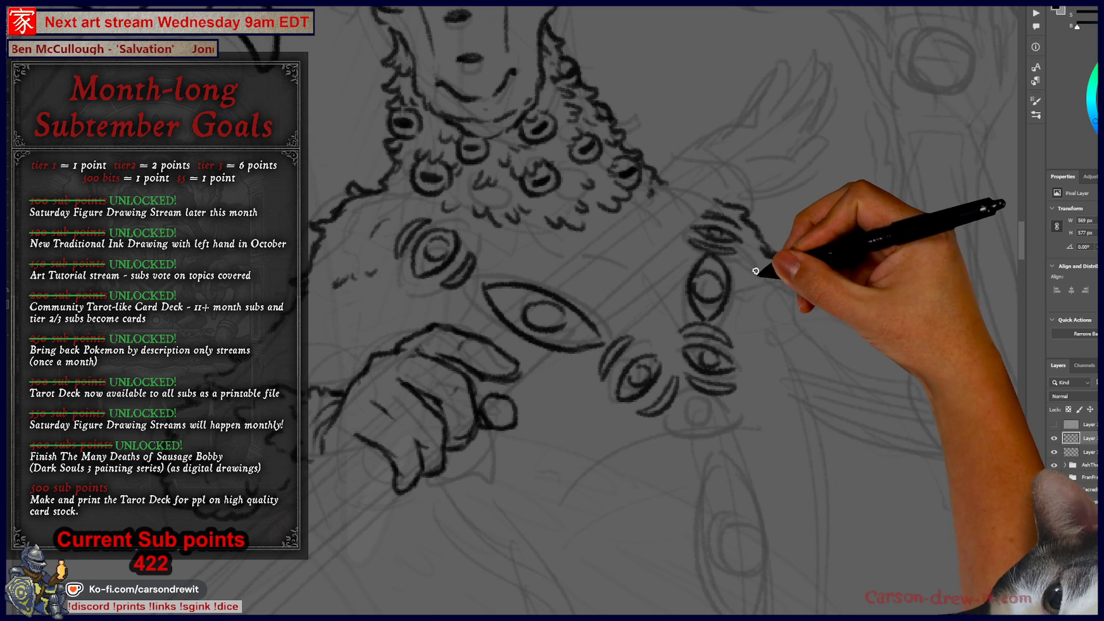
# Ink the arm contour right of the eyes, zoom out to the whole figure, and select the crowd layer group.
pyautogui.moveTo(757, 264)
pyautogui.mouseDown()
pyautogui.moveTo(781, 309)
pyautogui.moveTo(793, 384)
pyautogui.mouseUp()
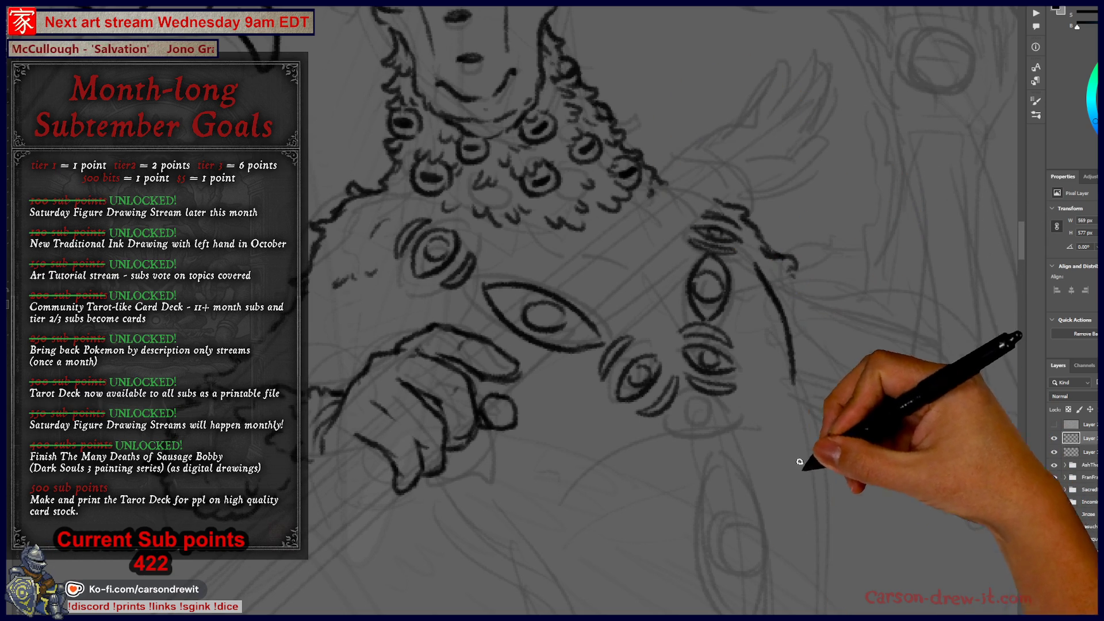
pyautogui.moveTo(535, 420)
pyautogui.mouseDown()
pyautogui.moveTo(546, 471)
pyautogui.moveTo(506, 513)
pyautogui.moveTo(567, 403)
pyautogui.mouseUp()
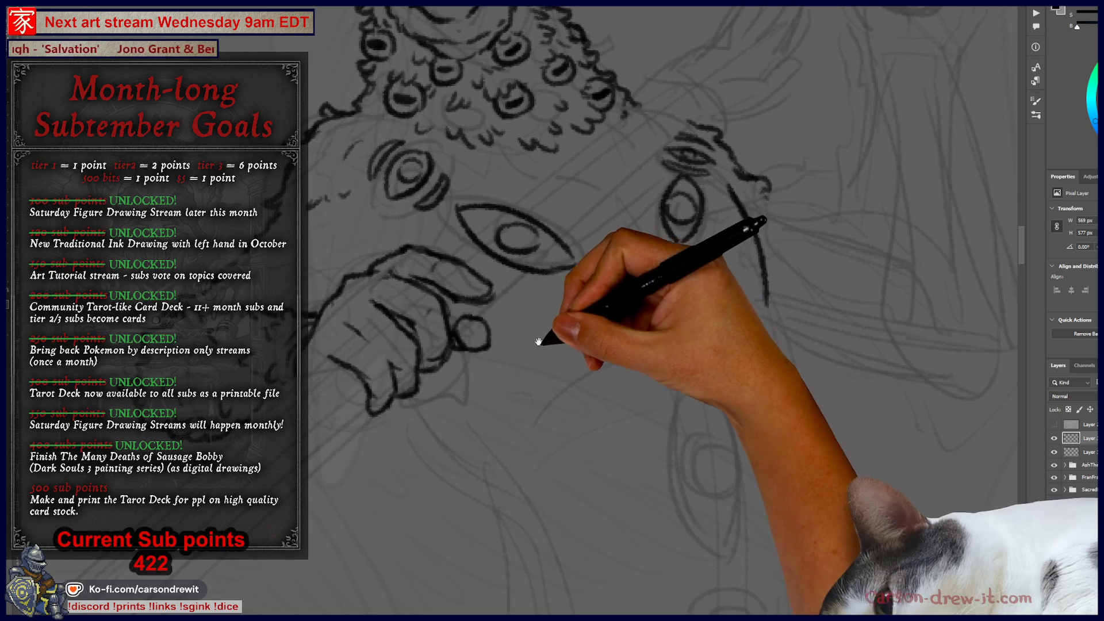
pyautogui.hotkey('ctrl', '-')
pyautogui.moveTo(555, 328)
pyautogui.mouseDown()
pyautogui.moveTo(591, 352)
pyautogui.moveTo(670, 341)
pyautogui.mouseUp()
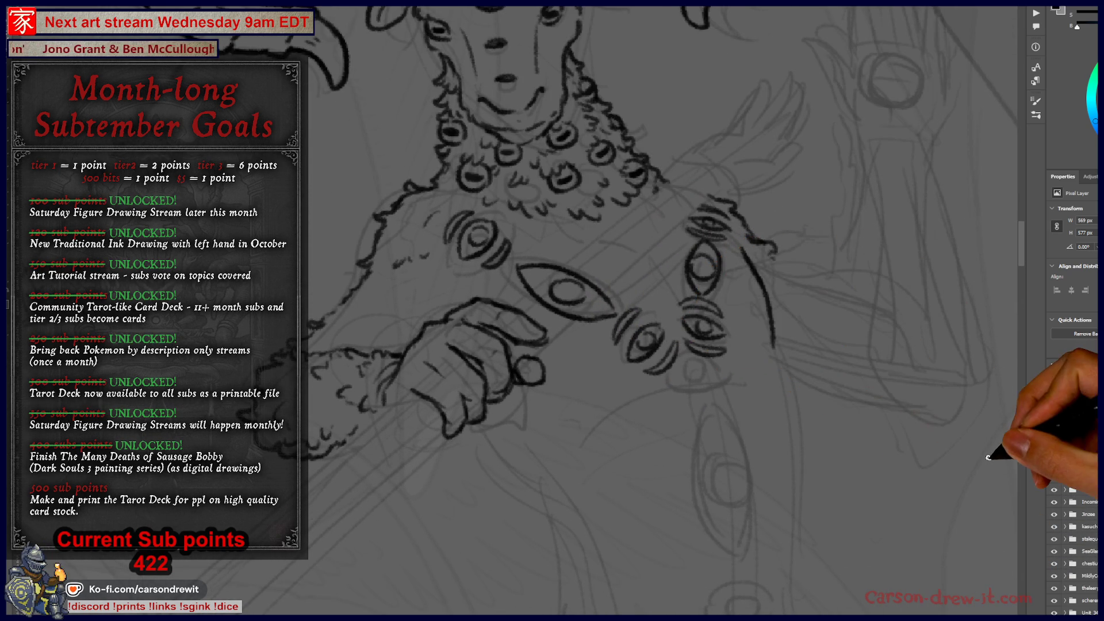
pyautogui.moveTo(660, 362)
pyautogui.mouseDown()
pyautogui.moveTo(646, 320)
pyautogui.moveTo(636, 387)
pyautogui.moveTo(625, 284)
pyautogui.moveTo(627, 311)
pyautogui.moveTo(609, 314)
pyautogui.mouseUp()
pyautogui.click(1089, 466)
# Fit the whole crowd drawing in the window with Ctrl+0, then zoom back in.
pyautogui.scroll(-5, 1081, 506)
pyautogui.scroll(-5, 1075, 512)
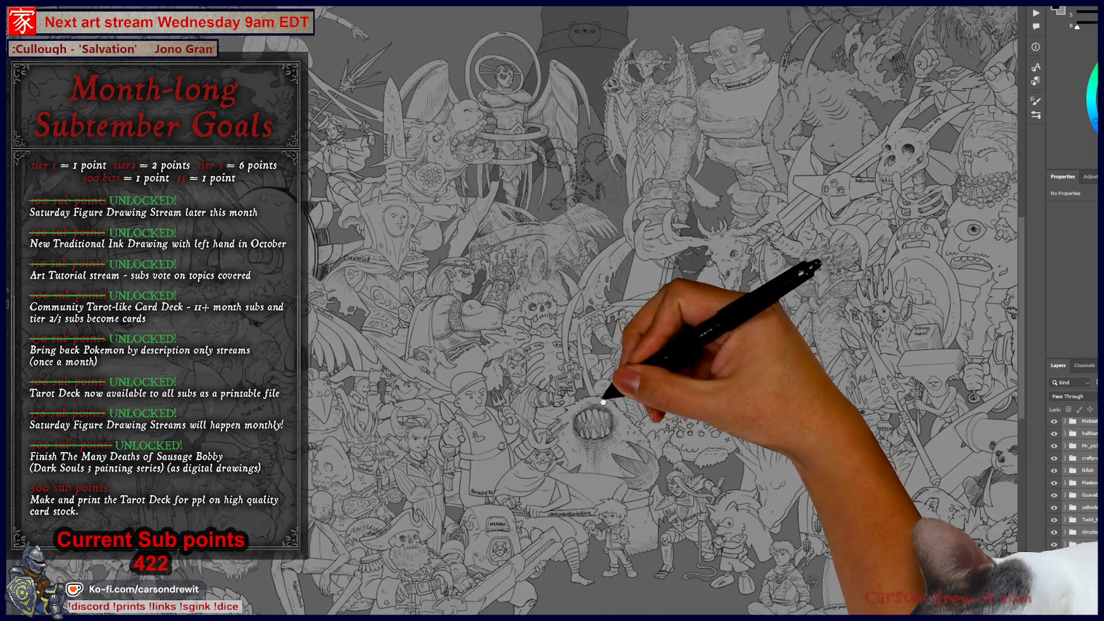
pyautogui.hotkey('ctrl', '0')
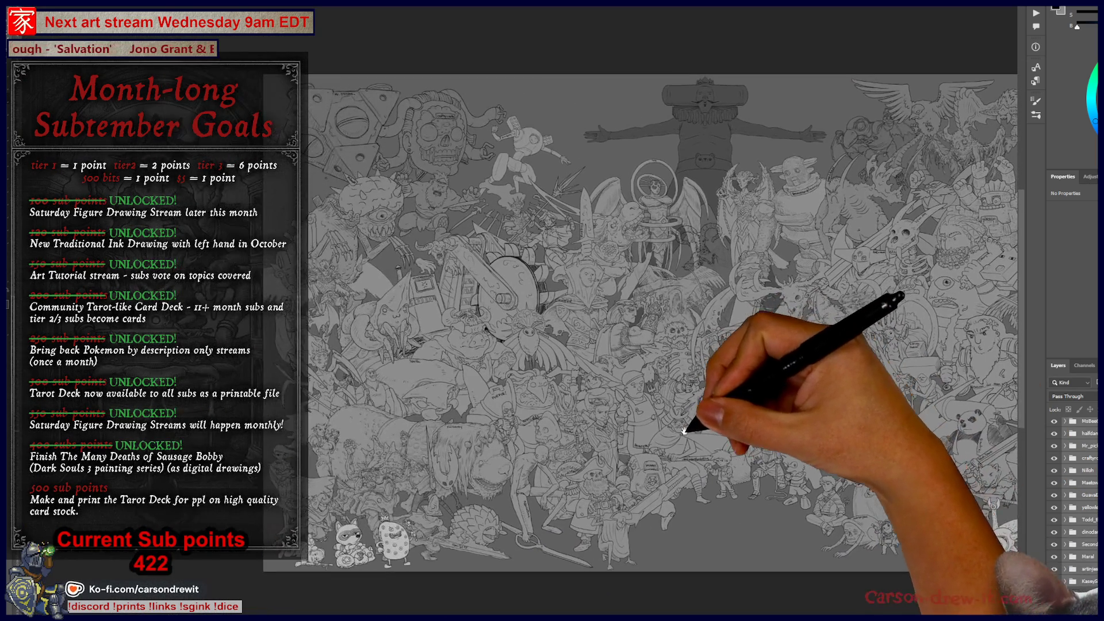
pyautogui.scroll(3, 514, 451)
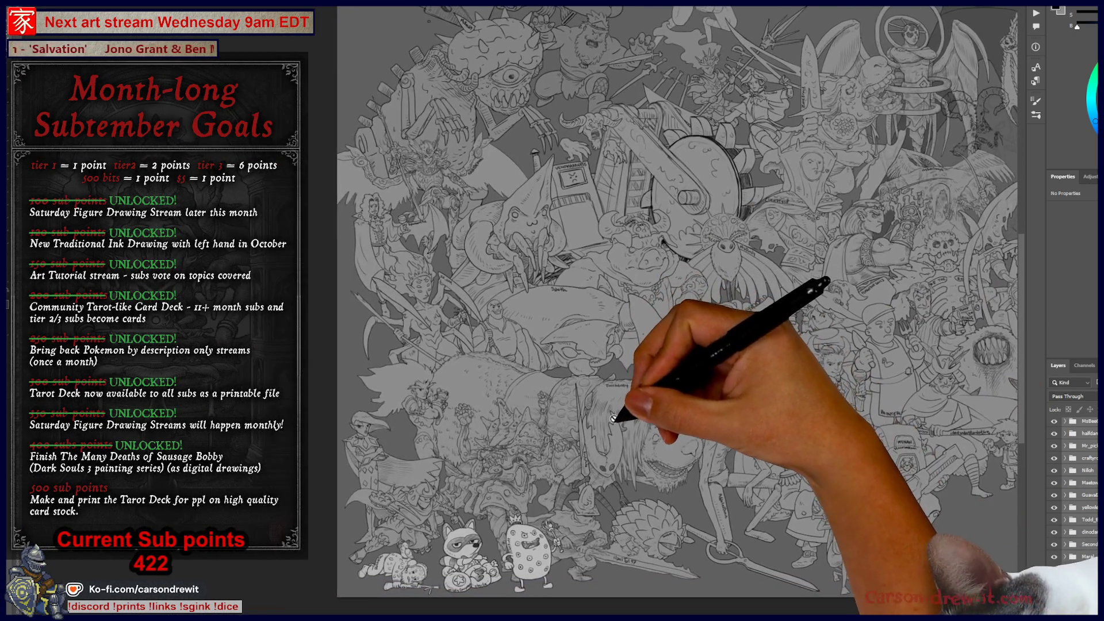
pyautogui.scroll(2, 701, 393)
pyautogui.scroll(5, 701, 393)
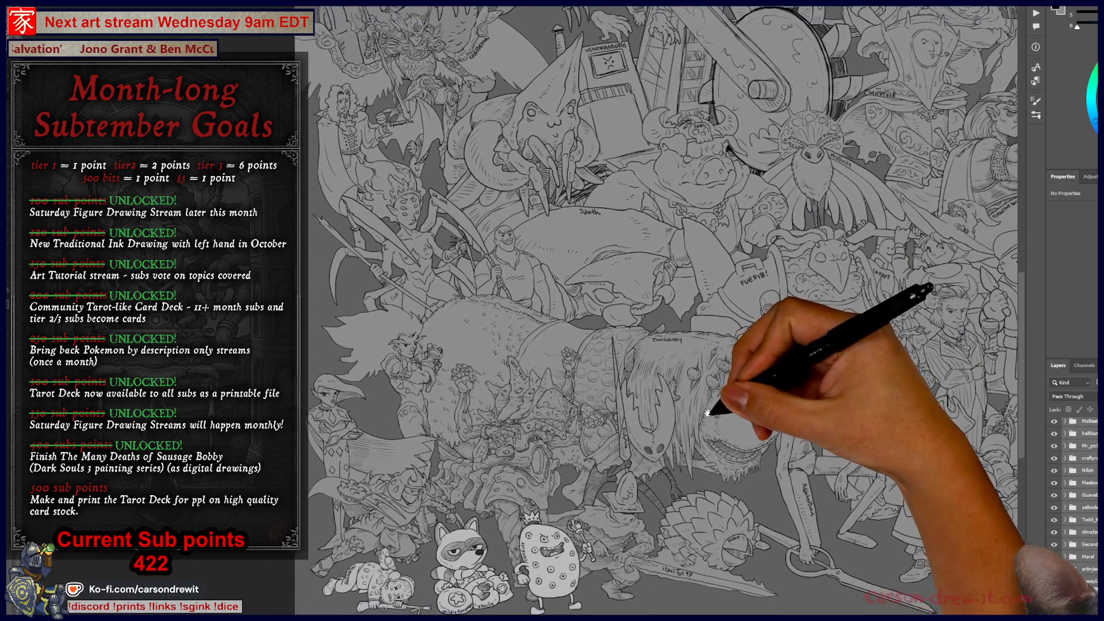
pyautogui.scroll(3, 783, 435)
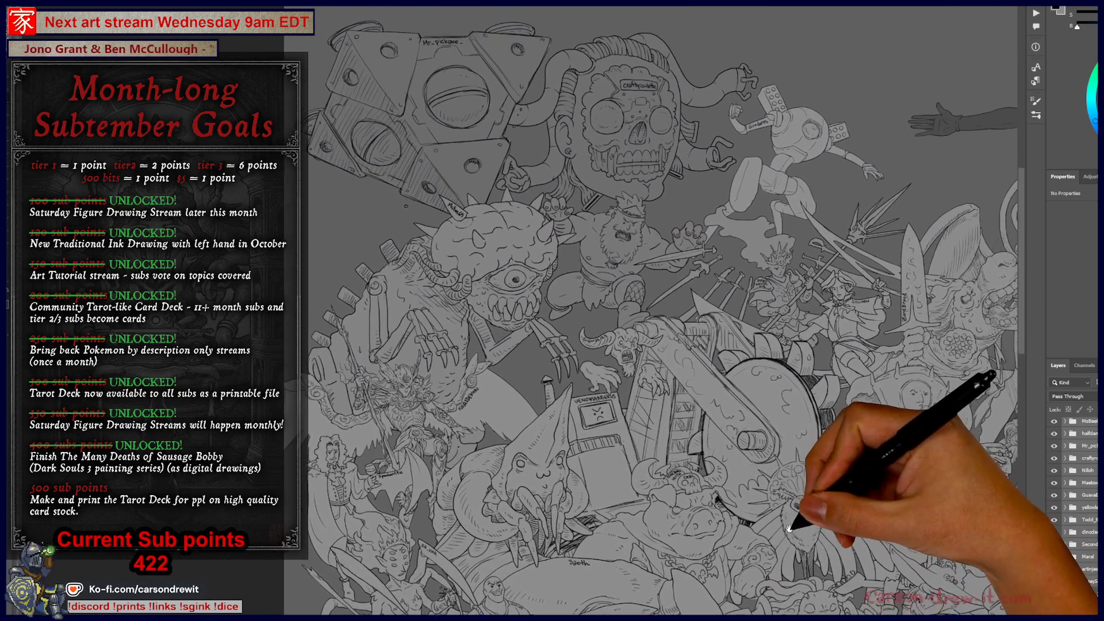
# Pan and zoom across the collage to inspect the lower-right characters and others.
pyautogui.moveTo(841, 492); pyautogui.dragTo(697, 462)
pyautogui.moveTo(912, 432)
pyautogui.mouseDown()
pyautogui.moveTo(924, 406)
pyautogui.moveTo(813, 456)
pyautogui.moveTo(743, 398)
pyautogui.moveTo(740, 493)
pyautogui.moveTo(726, 506)
pyautogui.moveTo(598, 512)
pyautogui.mouseUp()
pyautogui.moveTo(733, 509)
pyautogui.mouseDown()
pyautogui.moveTo(739, 438)
pyautogui.moveTo(739, 512)
pyautogui.moveTo(799, 540)
pyautogui.moveTo(596, 532)
pyautogui.mouseUp()
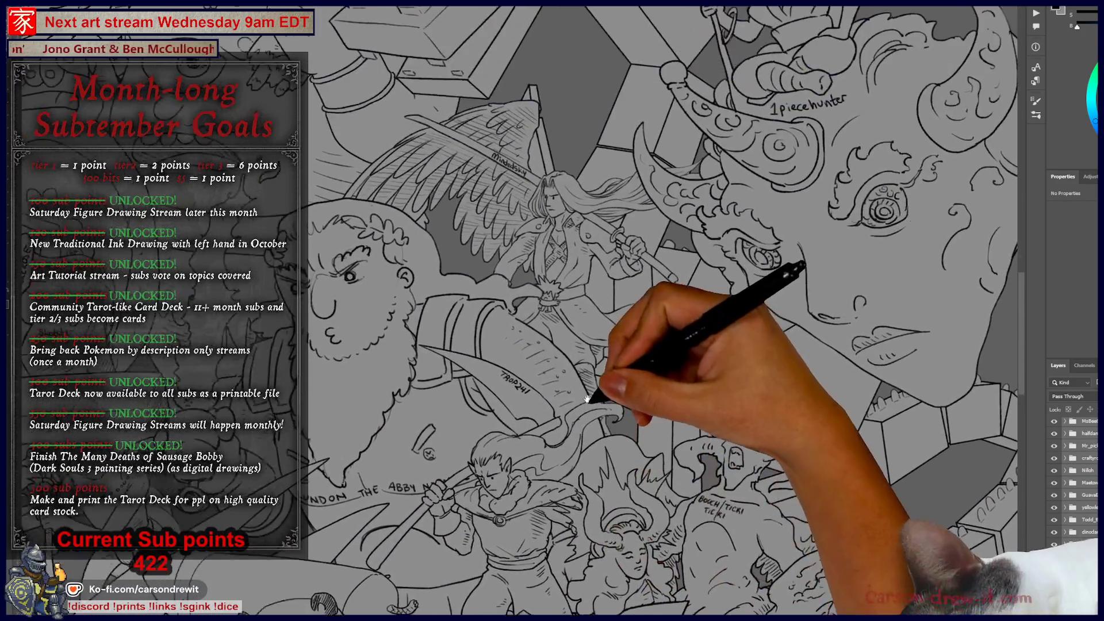
pyautogui.scroll(3, 581, 467)
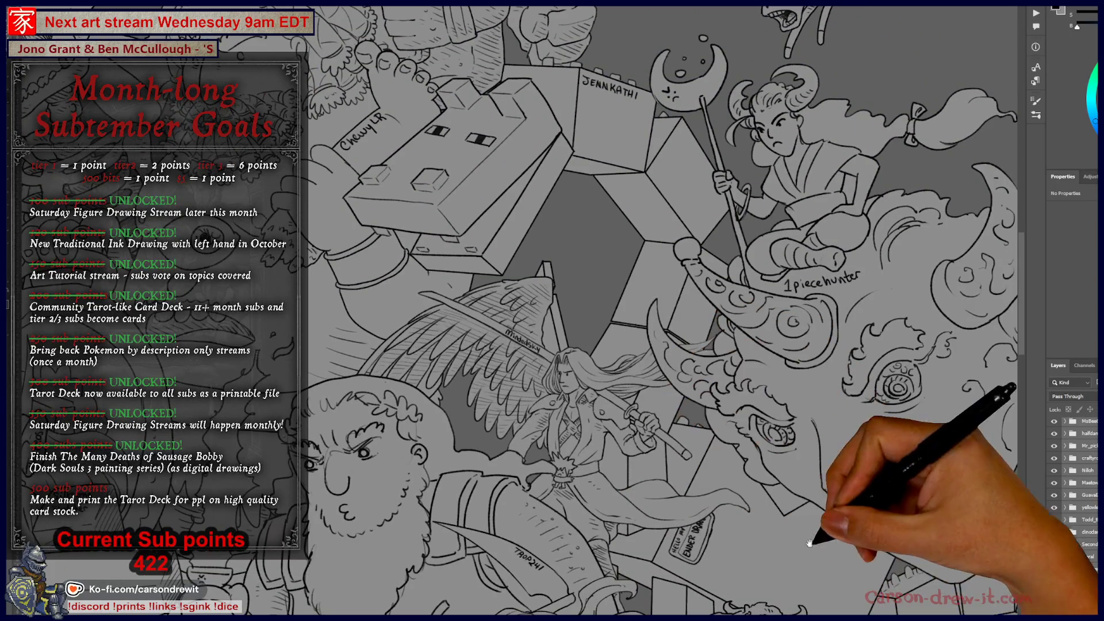
pyautogui.hscroll(-6, 739, 518)
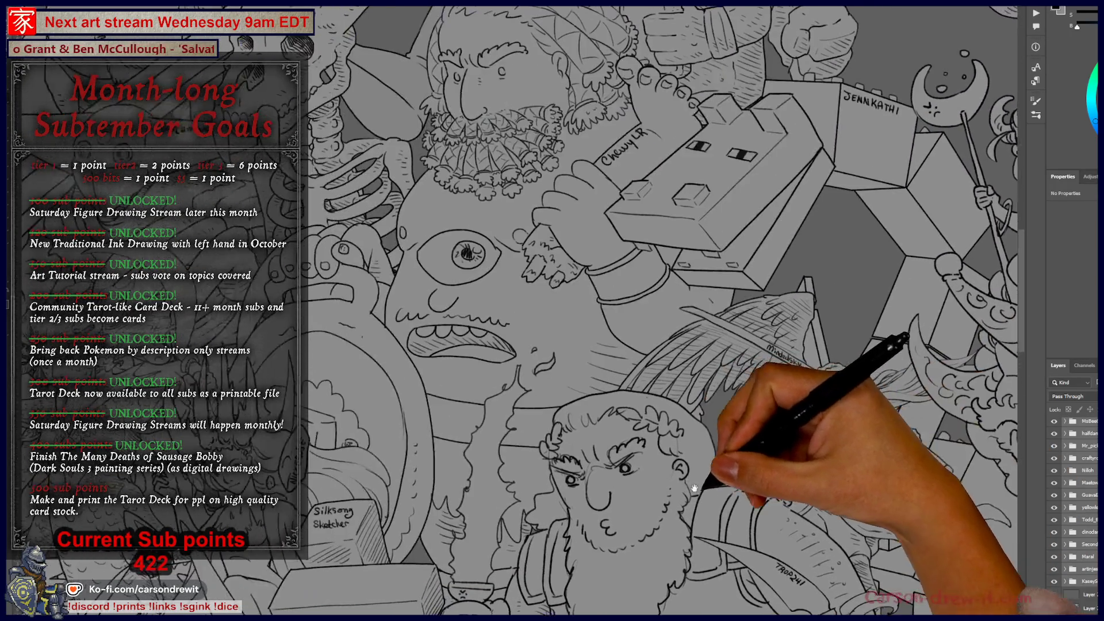
pyautogui.hscroll(-6, 519, 486)
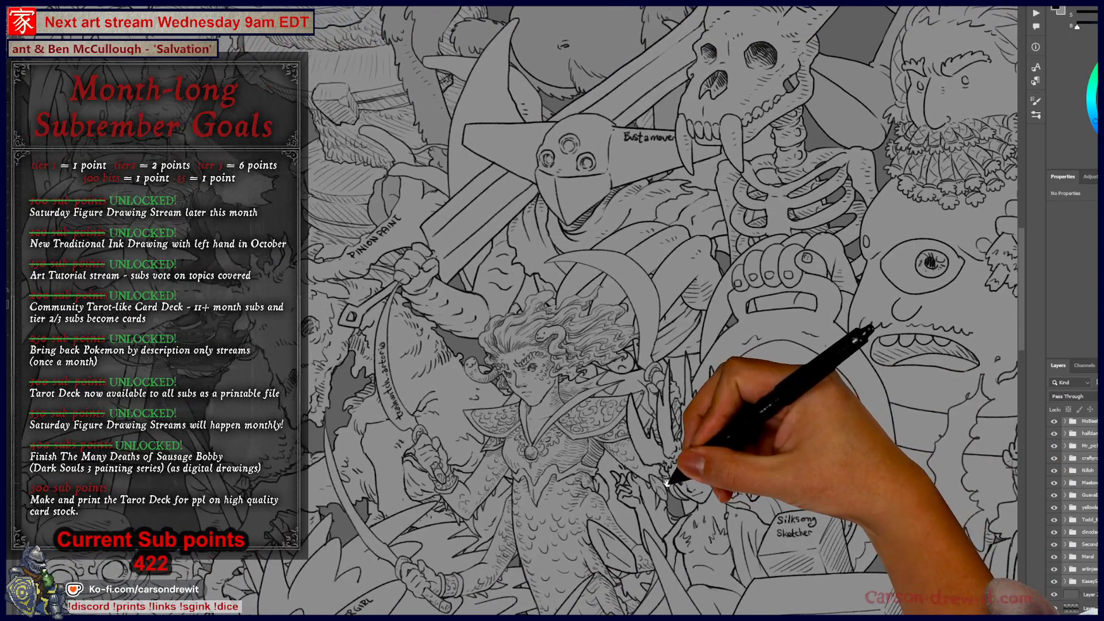
pyautogui.hscroll(-5, 616, 476)
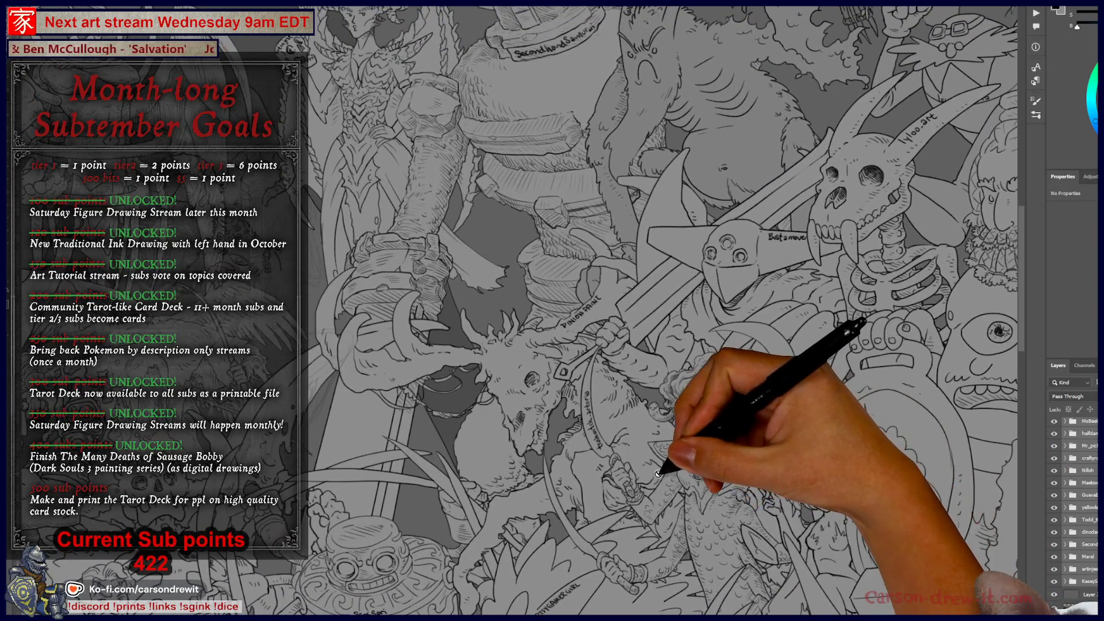
pyautogui.hscroll(-5, 658, 472)
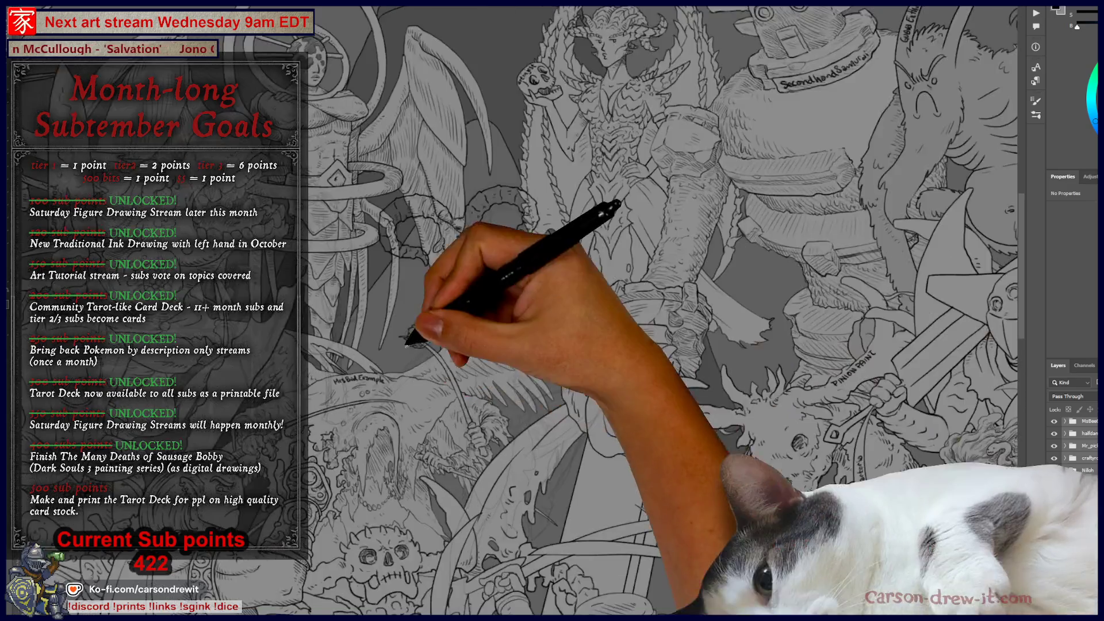
pyautogui.scroll(5, 413, 357)
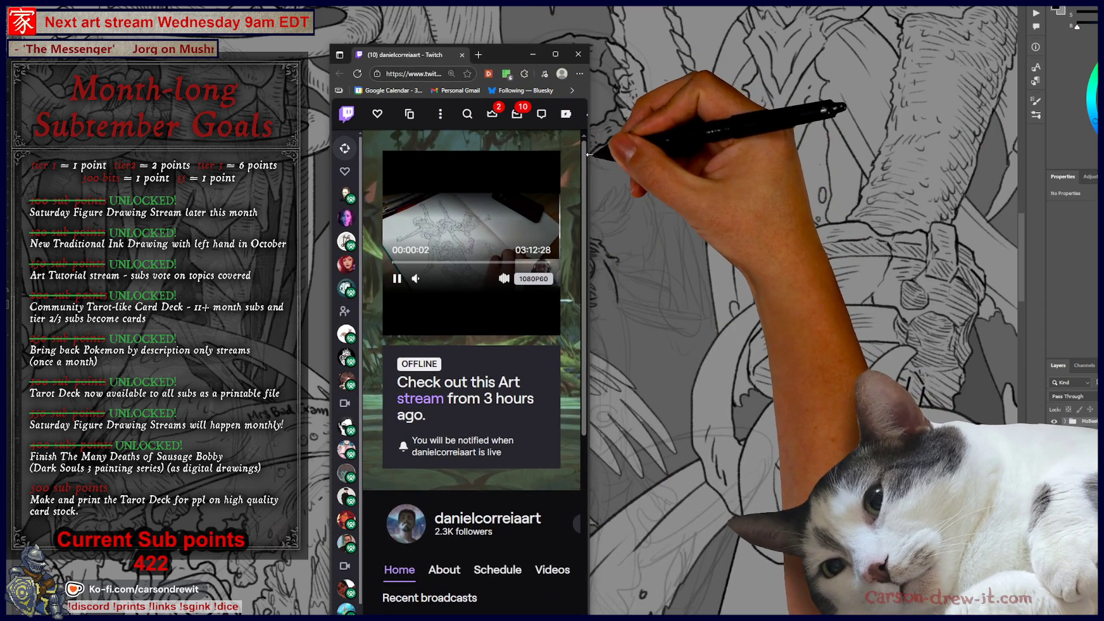
# Widen the browser window and open the channel's most recent broadcast video.
pyautogui.moveTo(587, 199); pyautogui.dragTo(1025, 199)
pyautogui.scroll(-3, 575, 345)
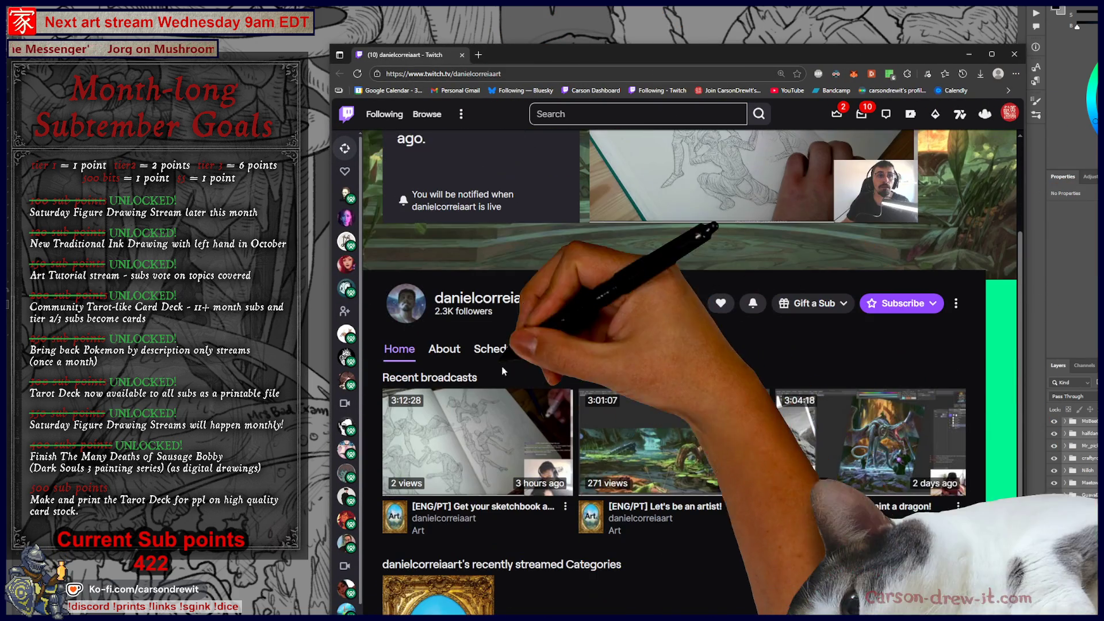
pyautogui.click(460, 437)
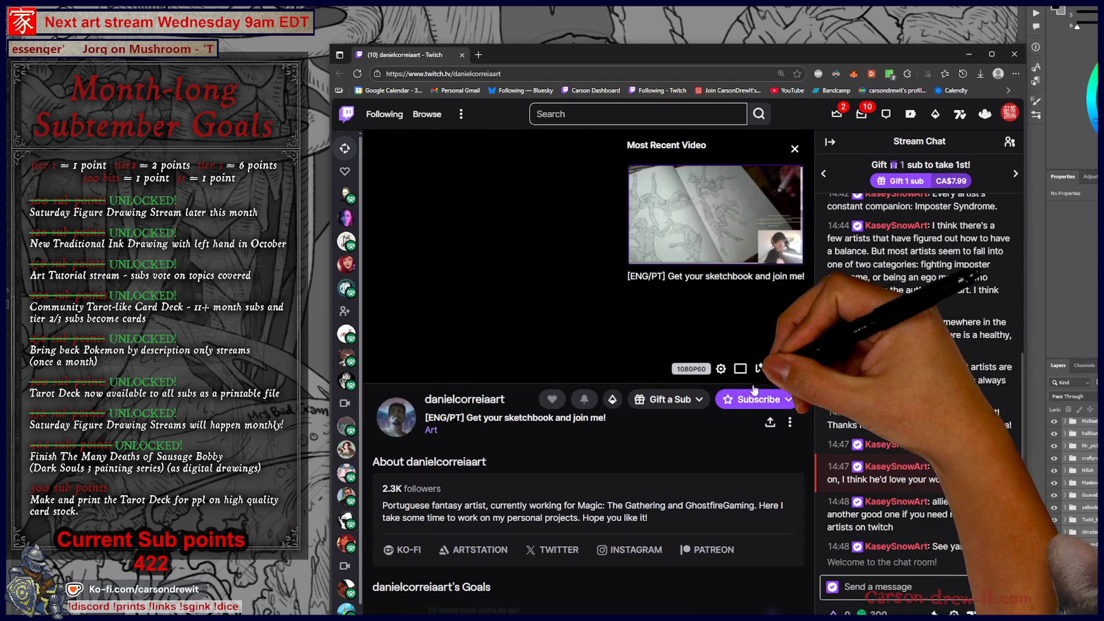
pyautogui.click(686, 226)
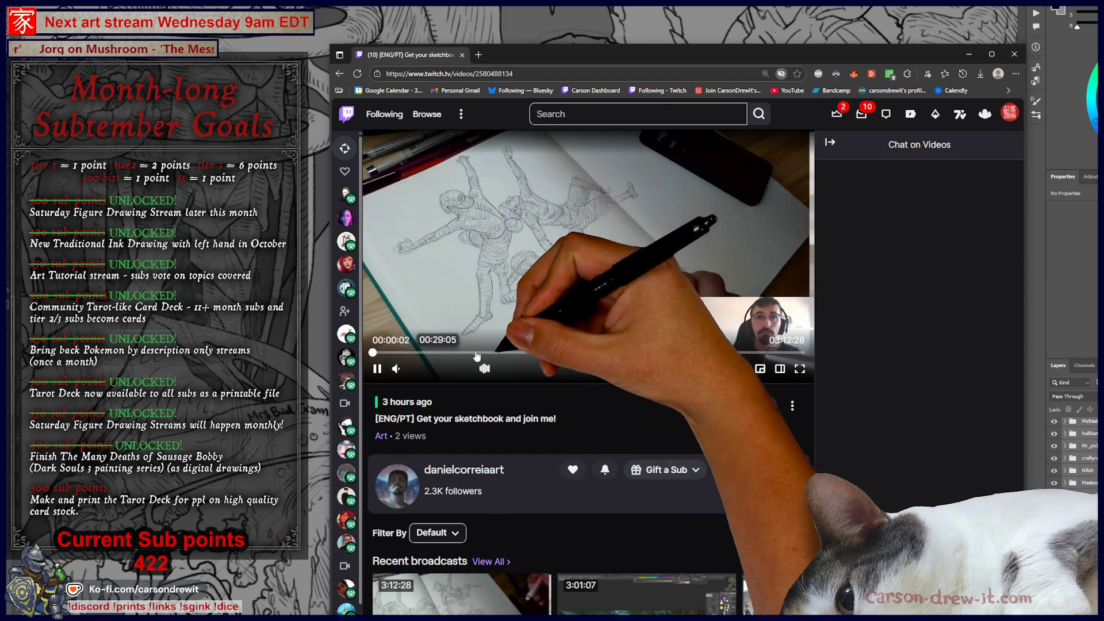
# Skip ahead to about 21 minutes and then 1 hour 9 minutes, then open another recent broadcast.
pyautogui.click(430, 352)
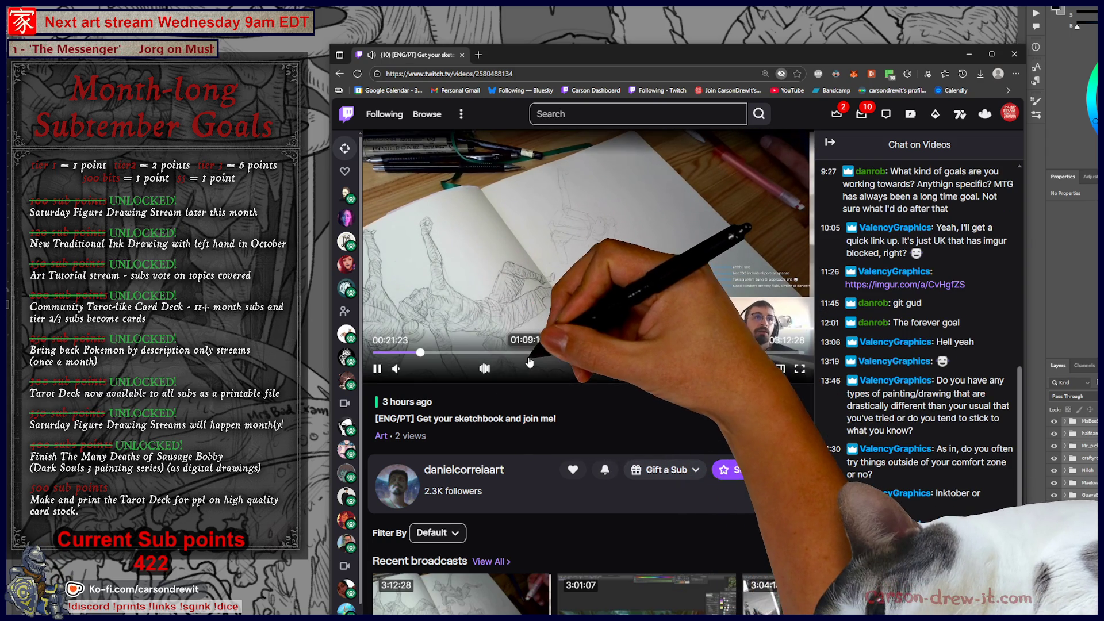
pyautogui.click(529, 353)
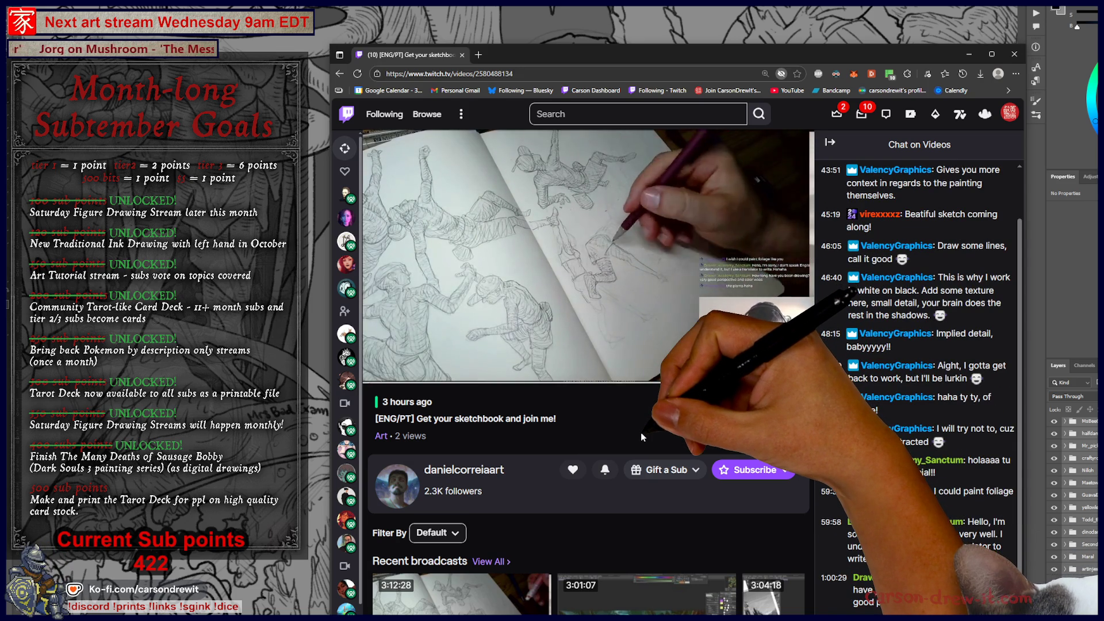
pyautogui.scroll(-3, 734, 542)
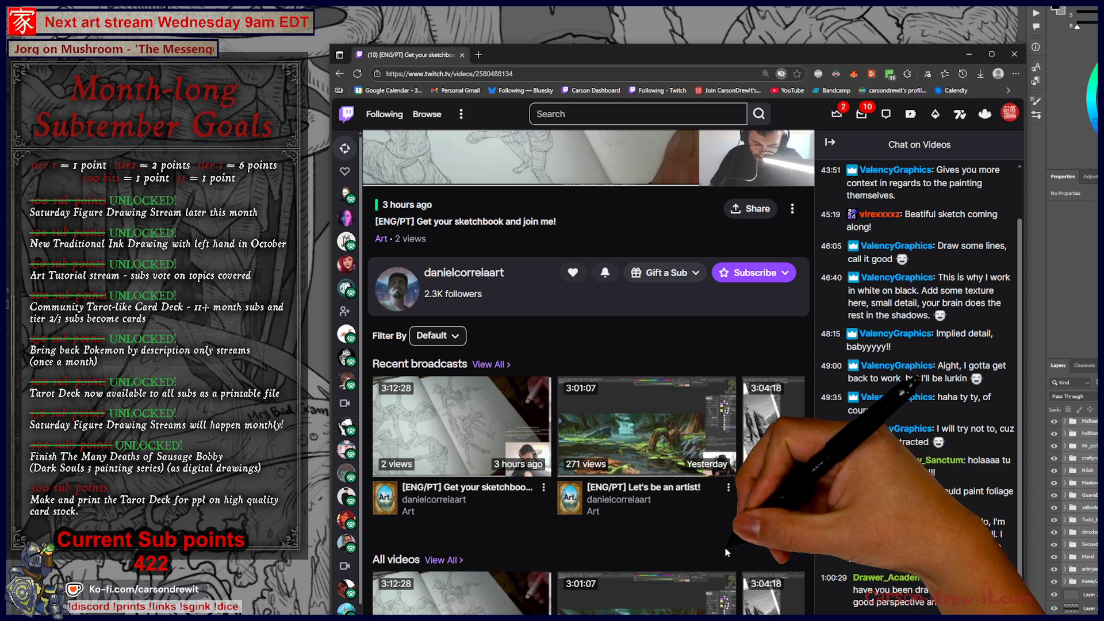
pyautogui.click(787, 505)
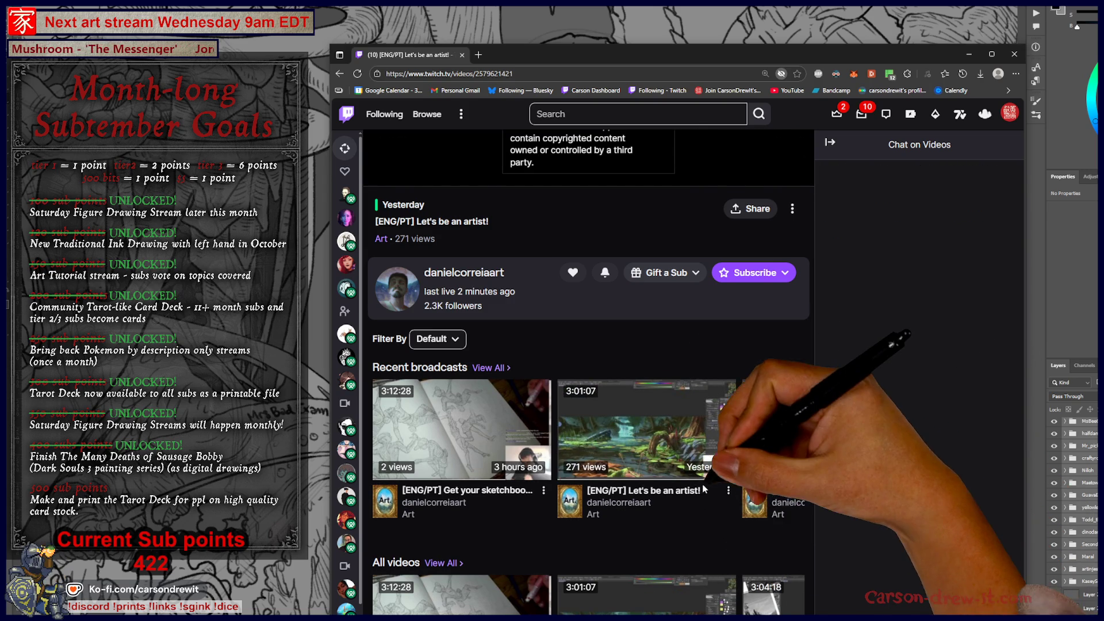
# Dismiss the muted-audio notice and go to the artist's channel page.
pyautogui.click(662, 313)
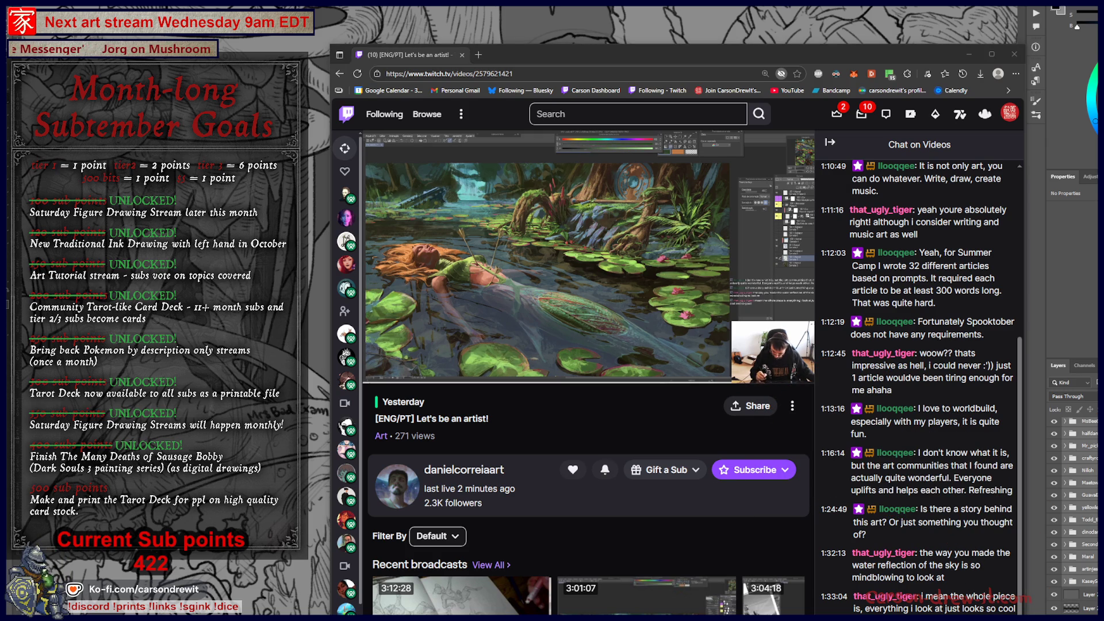
pyautogui.scroll(-5, 770, 518)
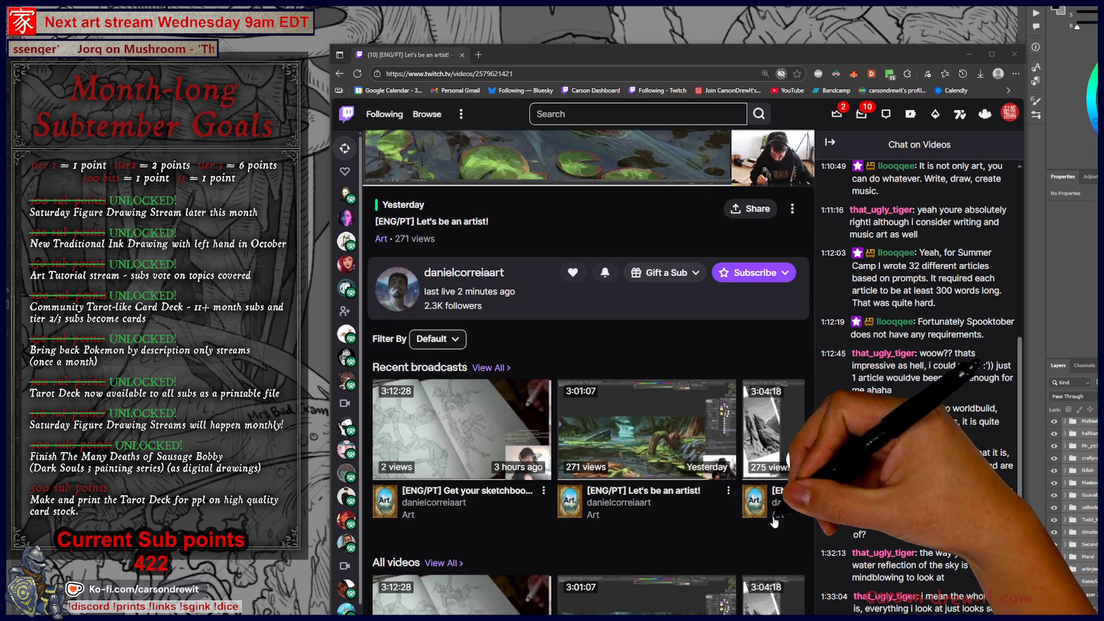
pyautogui.scroll(5, 604, 518)
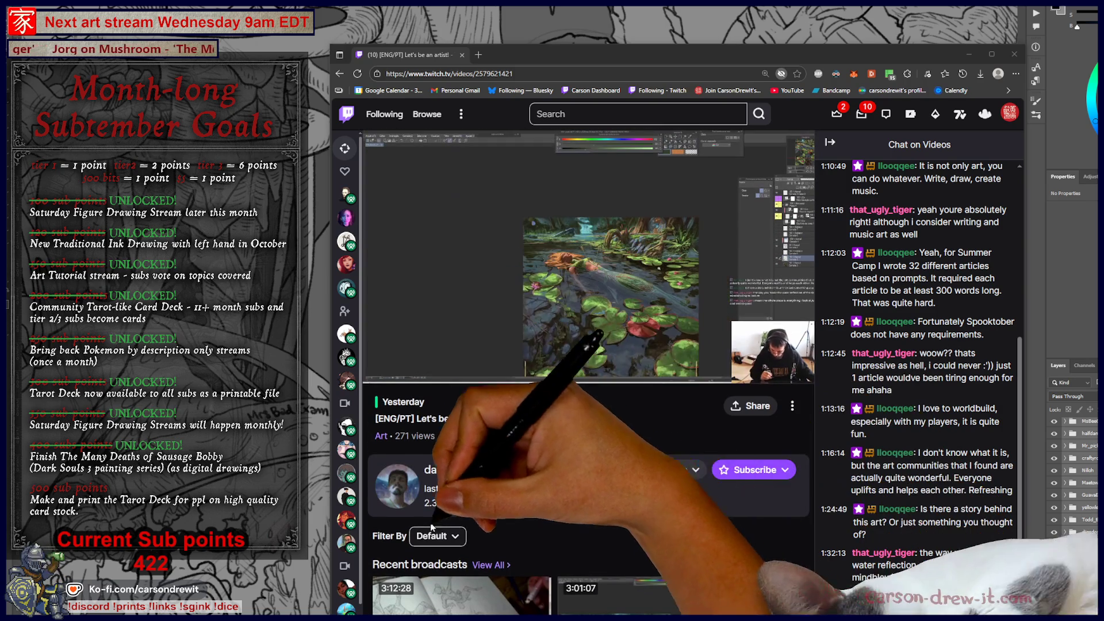
pyautogui.click(494, 501)
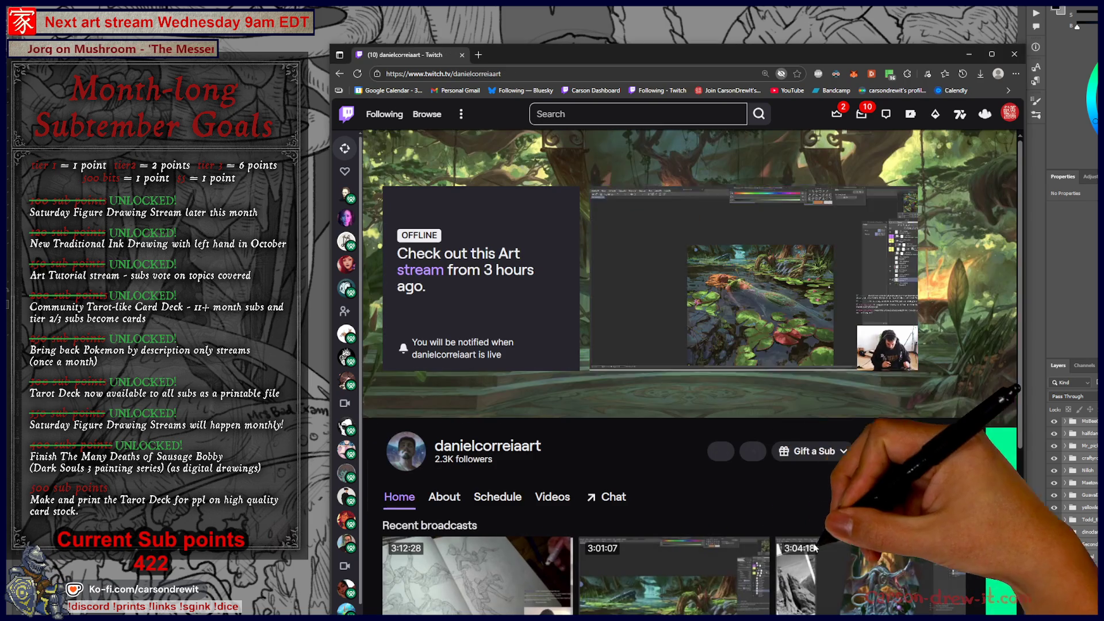
pyautogui.click(604, 356)
# Open the channel's About section and follow the link to the artist's ArtStation portfolio.
pyautogui.click(444, 497)
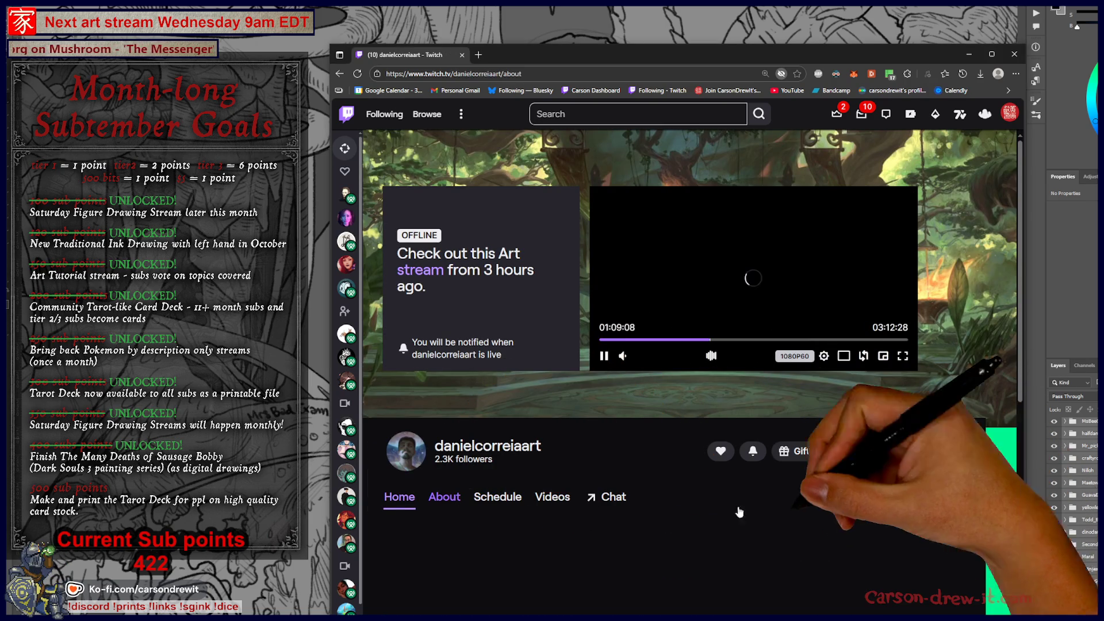
pyautogui.scroll(-2, 748, 480)
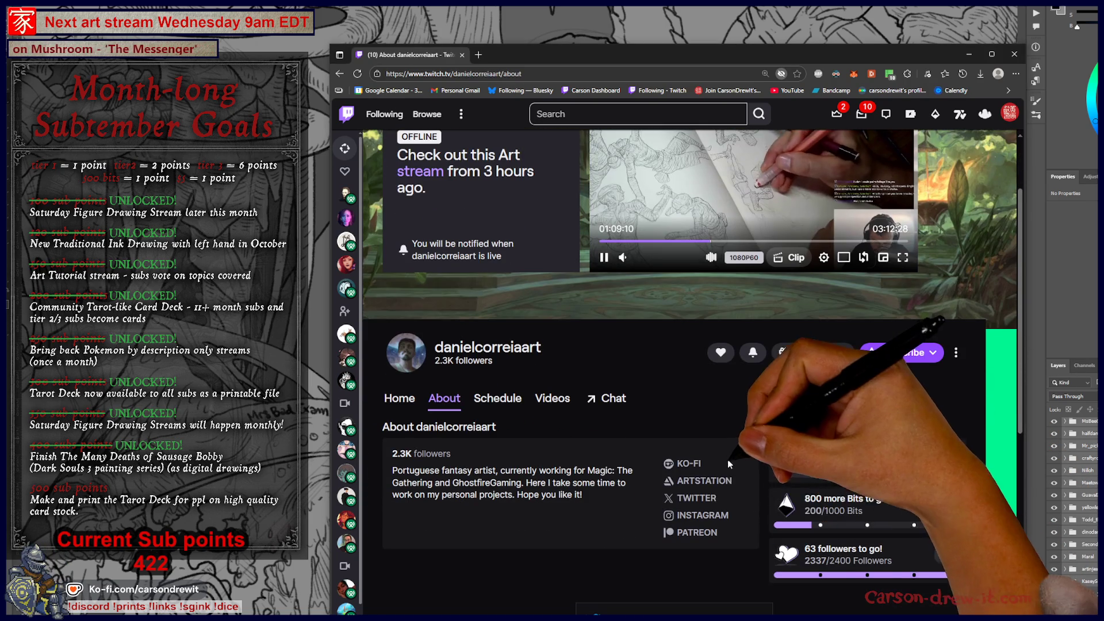
pyautogui.click(700, 488)
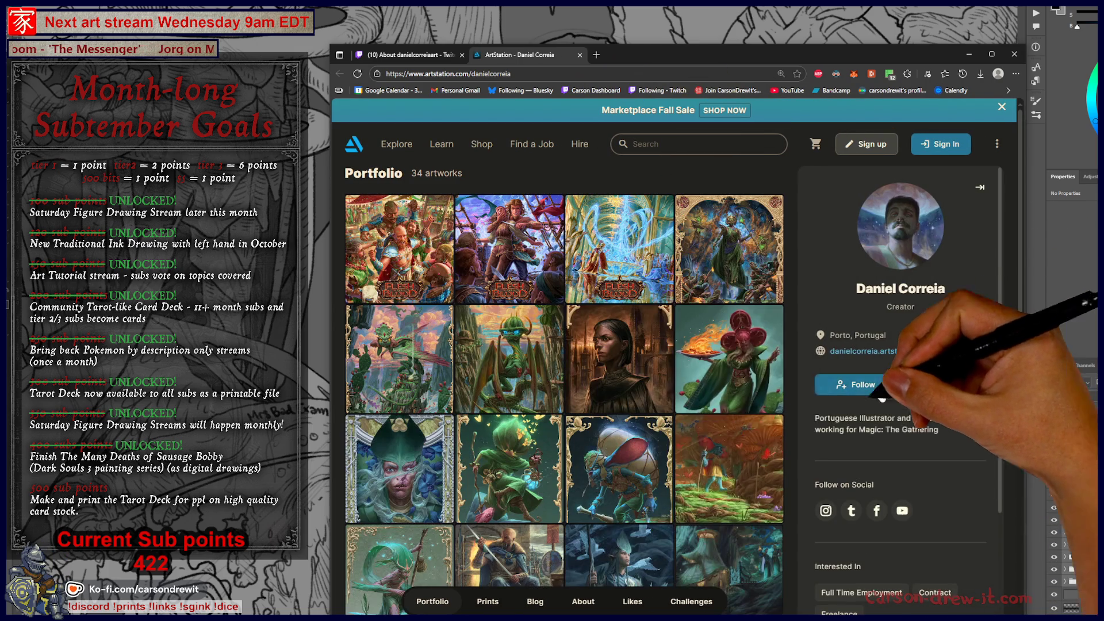
# Open the first portfolio artwork and page through Not So Fast, Arcane Compliance and IRGEN.
pyautogui.click(397, 242)
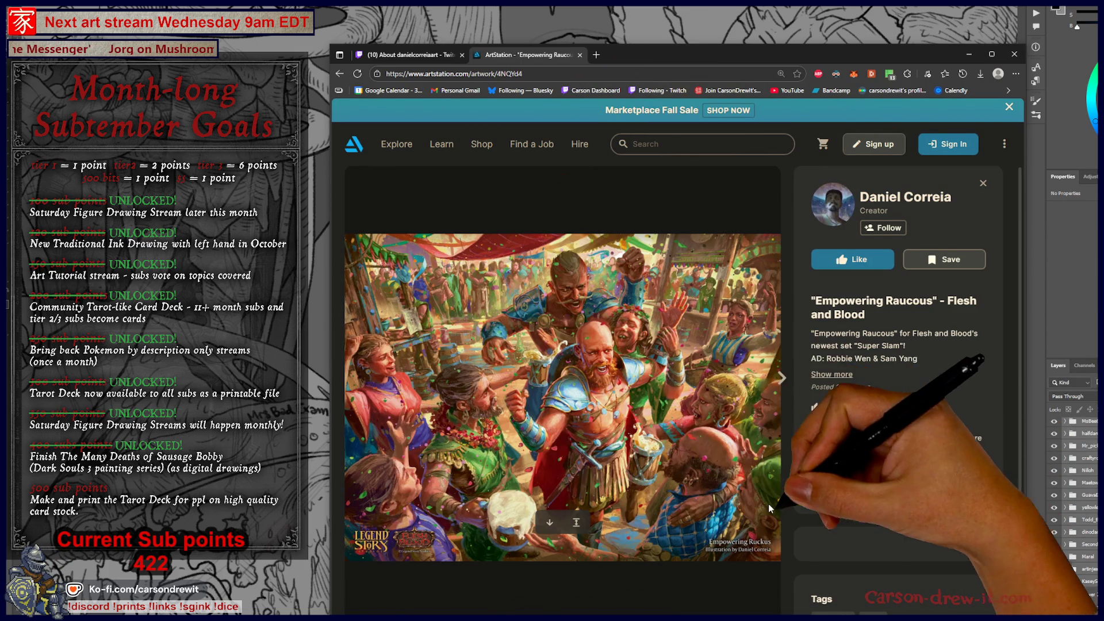
pyautogui.click(784, 377)
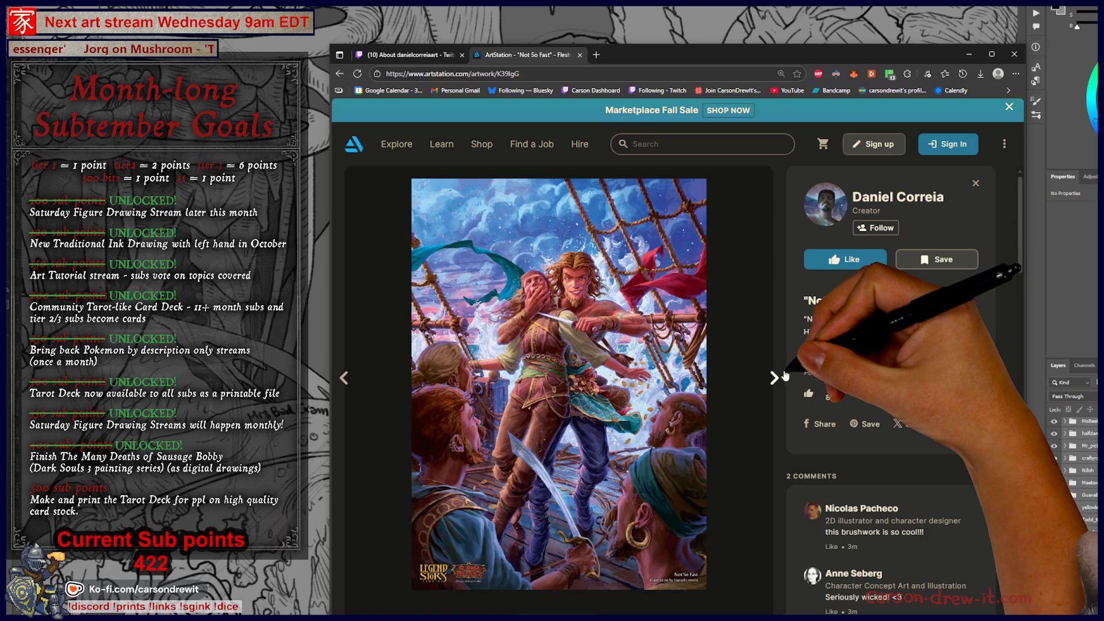
pyautogui.click(774, 377)
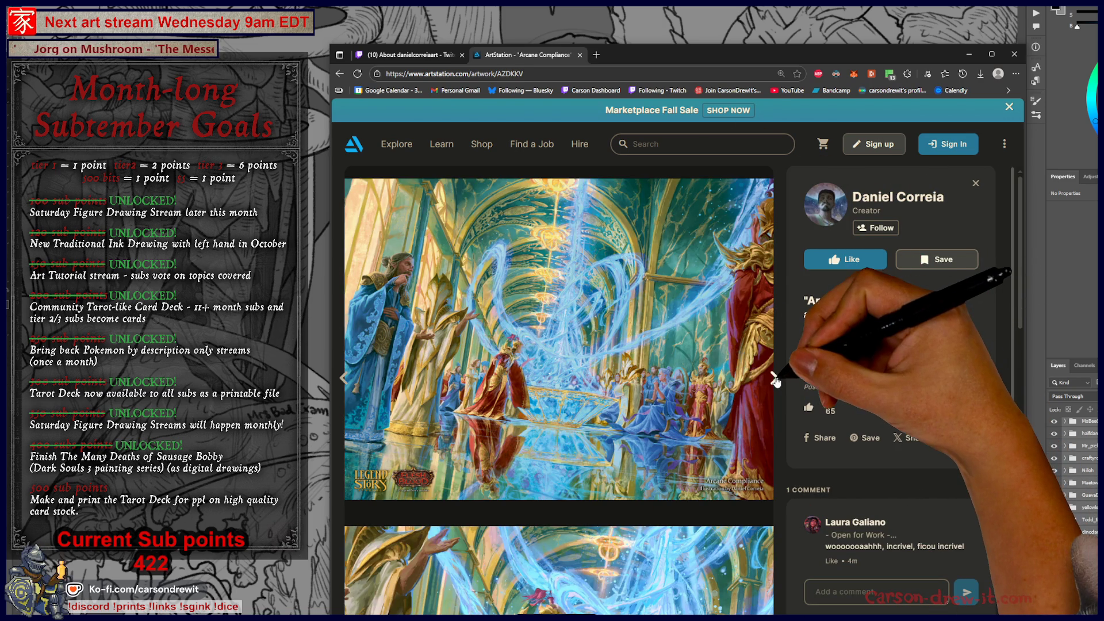
pyautogui.click(774, 378)
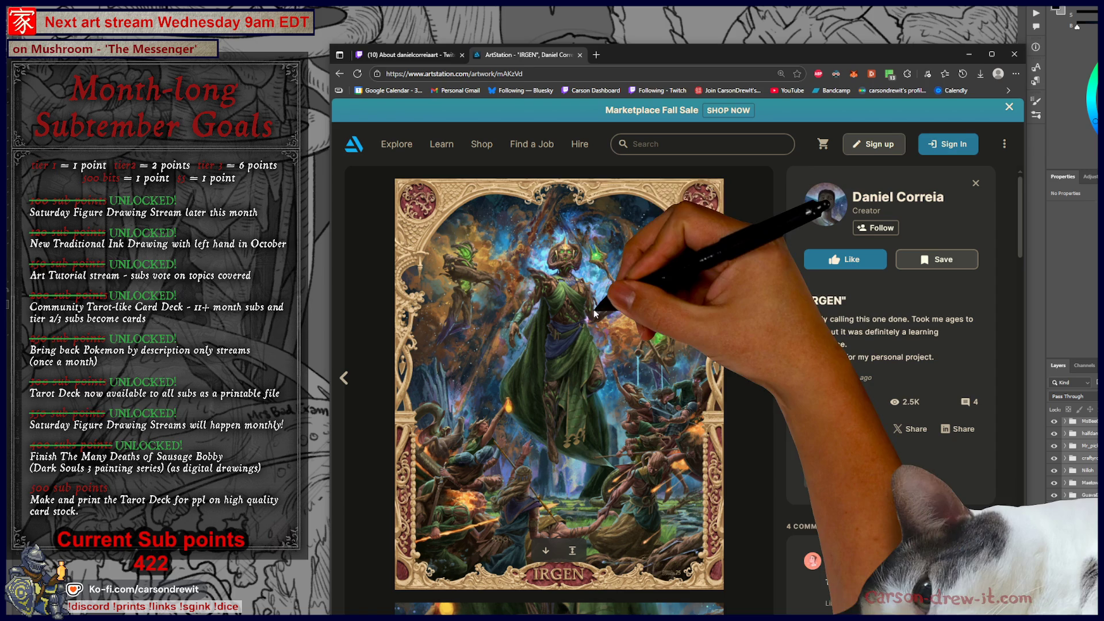
pyautogui.scroll(-10, 711, 440)
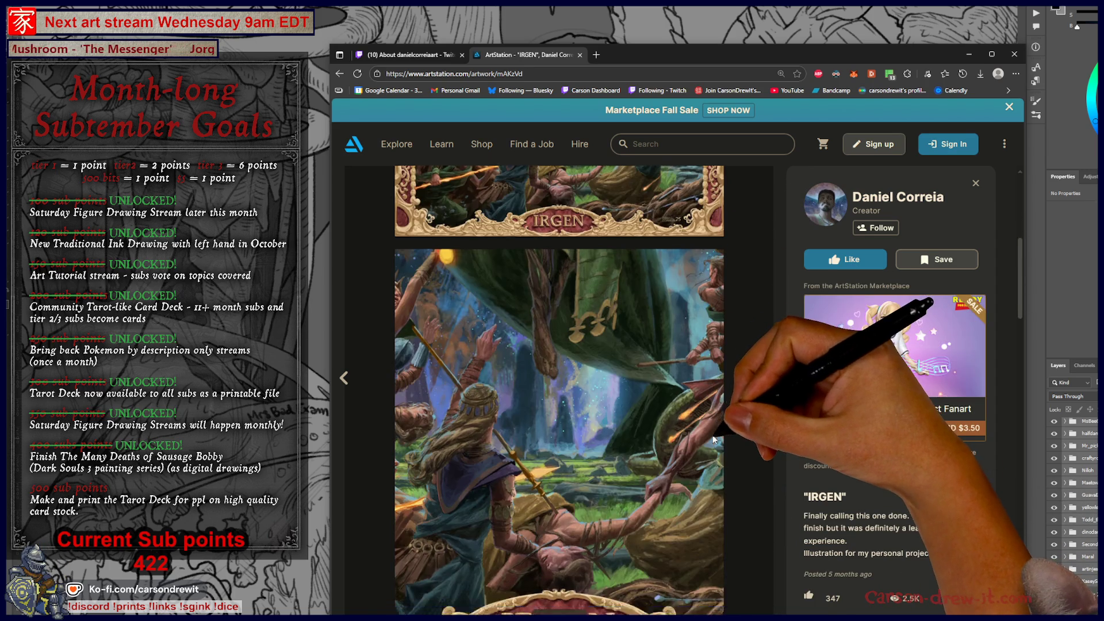
pyautogui.scroll(-4, 712, 432)
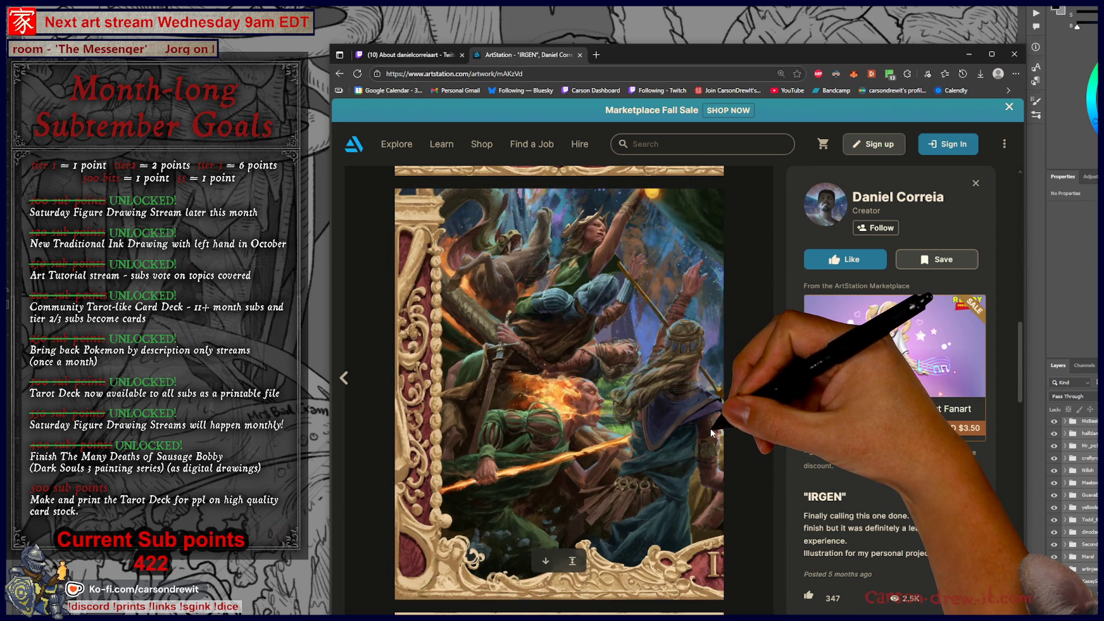
pyautogui.scroll(-9, 711, 427)
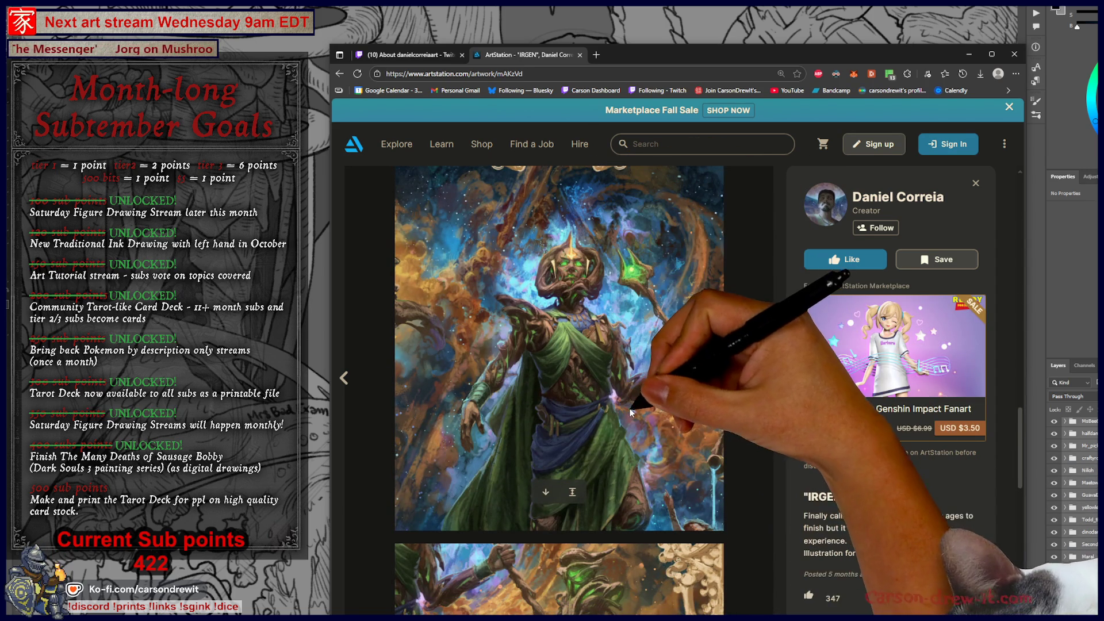
pyautogui.scroll(-10, 690, 433)
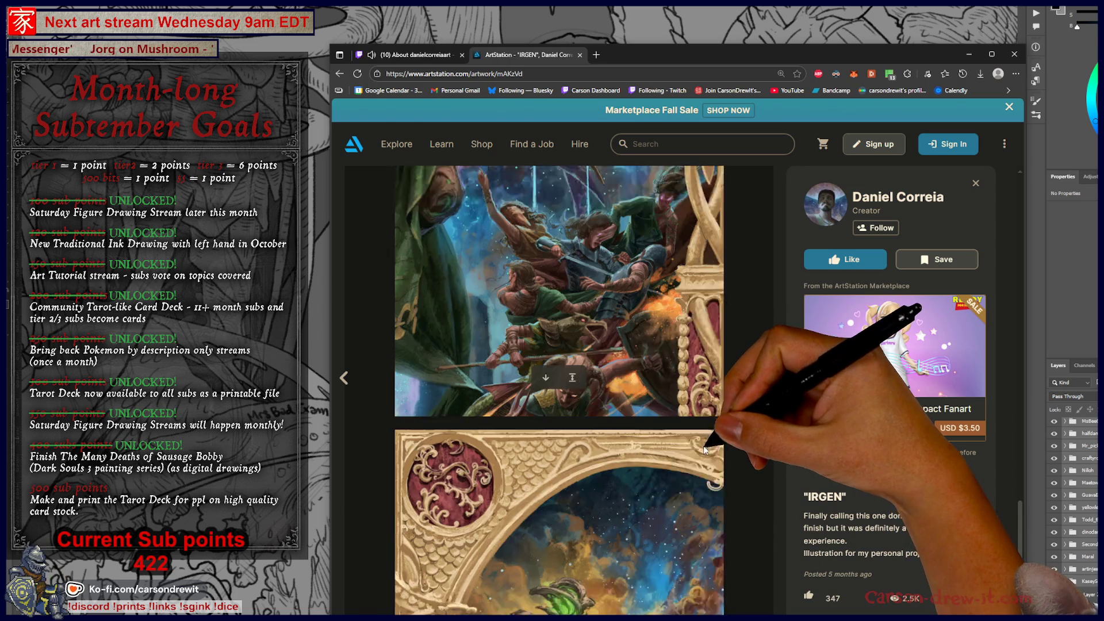
pyautogui.scroll(1, 713, 453)
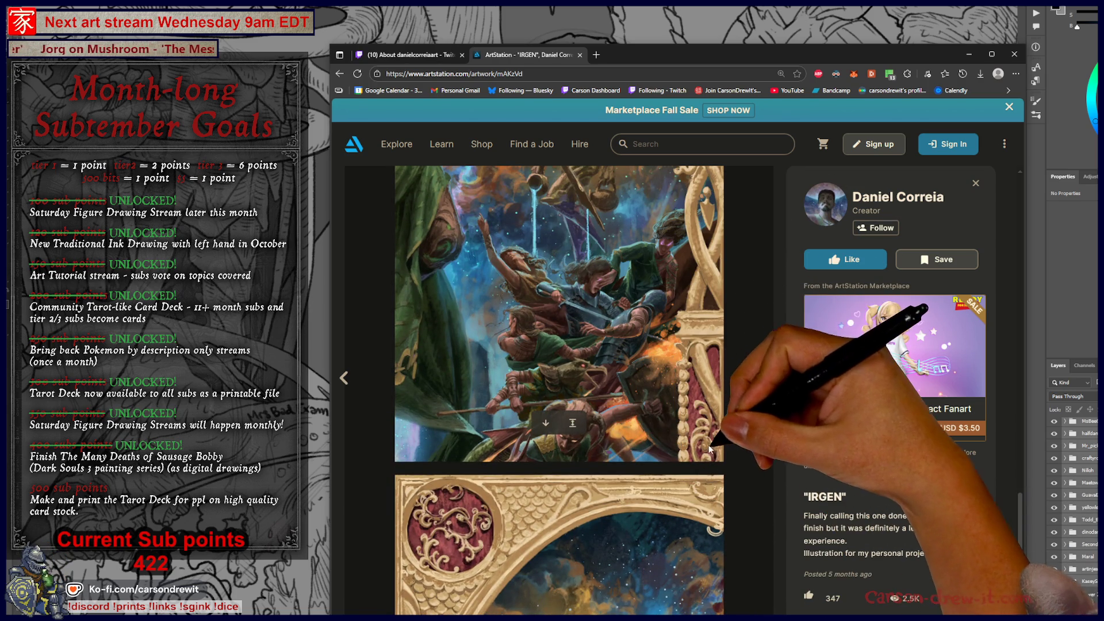
pyautogui.scroll(-3, 711, 413)
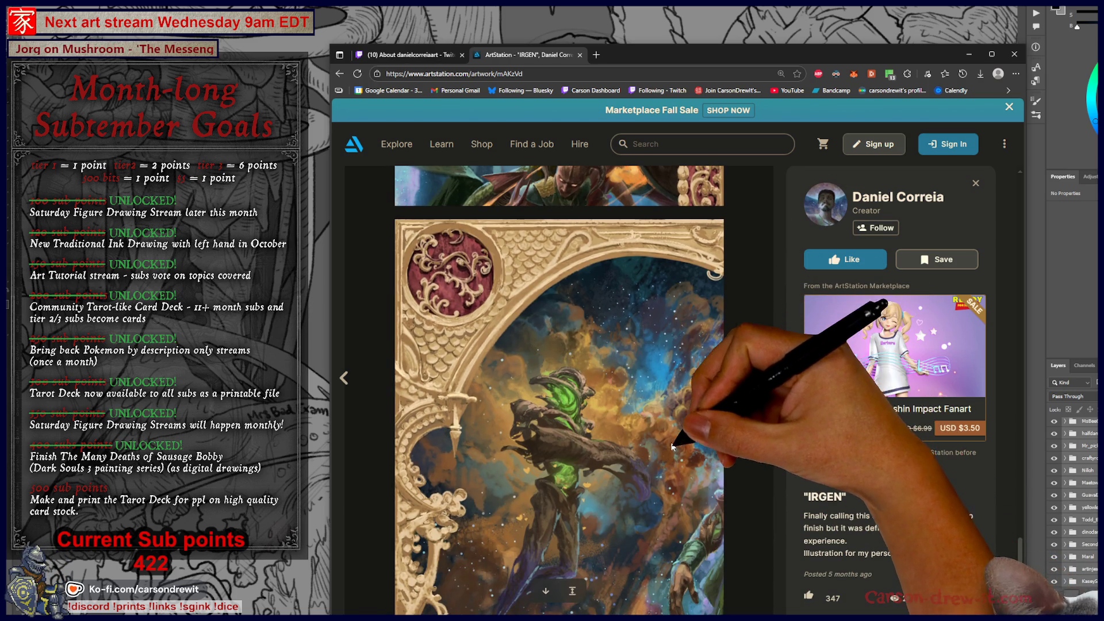
pyautogui.scroll(-3, 718, 414)
# Step back to Arcane Compliance, advance to Opuntia Ficus-Indica, then close it to the portfolio grid.
pyautogui.hotkey('alt', 'Left')
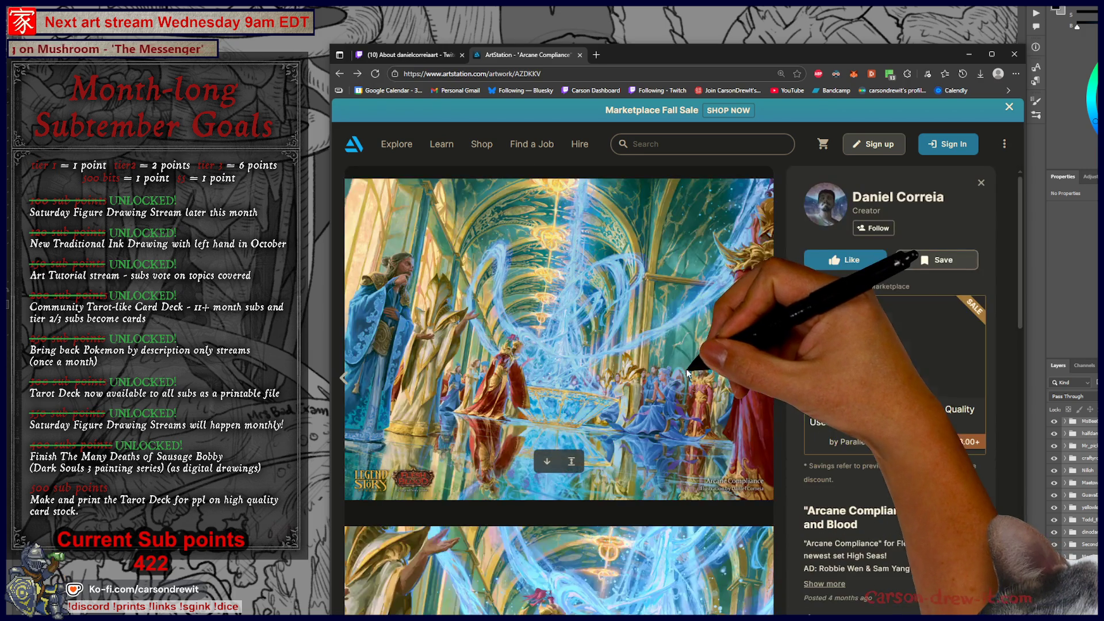
pyautogui.scroll(-5, 686, 395)
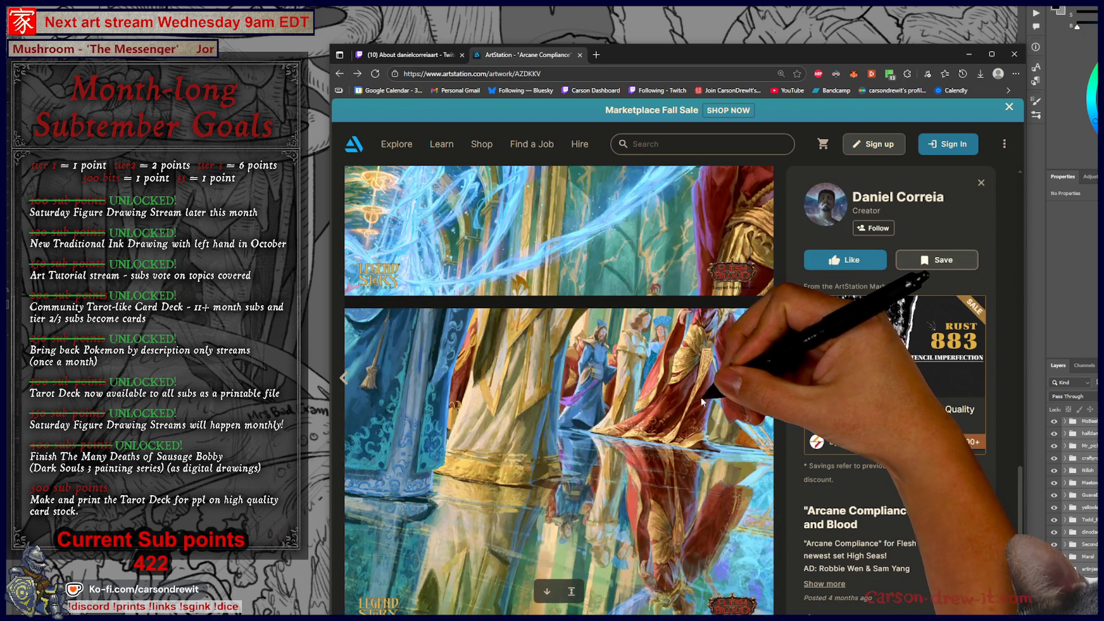
pyautogui.click(775, 378)
pyautogui.click(773, 378)
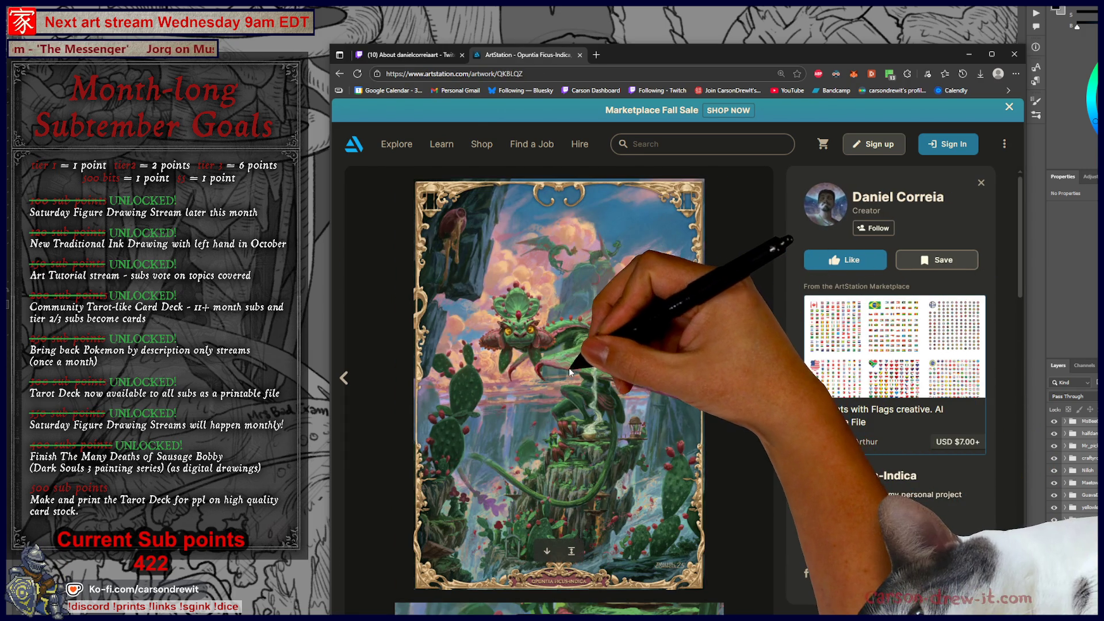
pyautogui.scroll(-10, 574, 357)
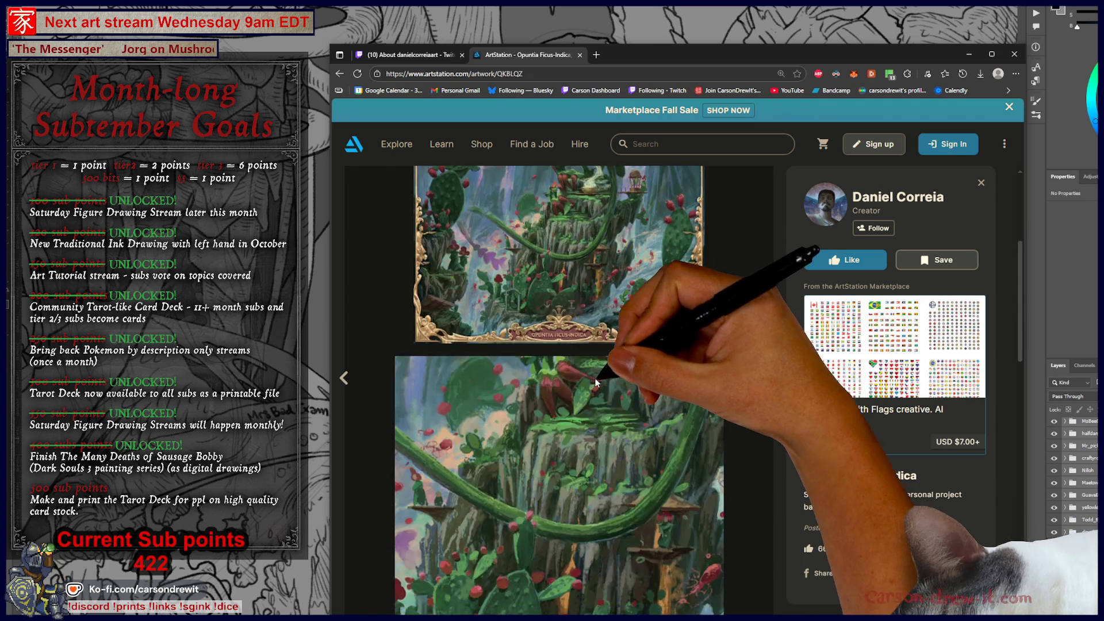
pyautogui.scroll(-6, 696, 393)
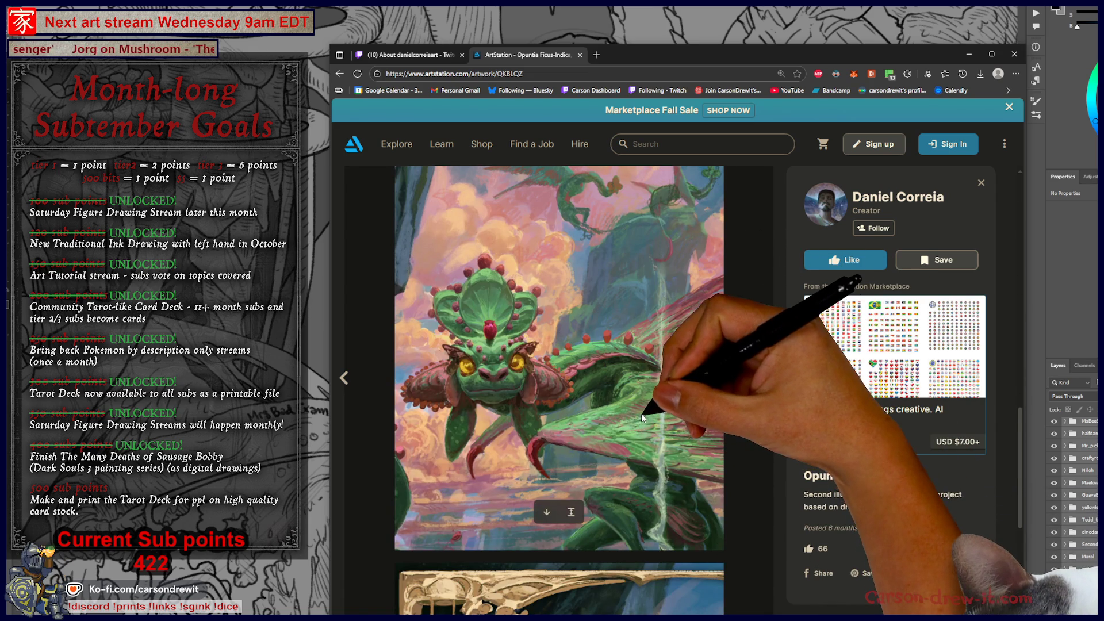
pyautogui.scroll(-4, 641, 416)
pyautogui.scroll(4, 640, 417)
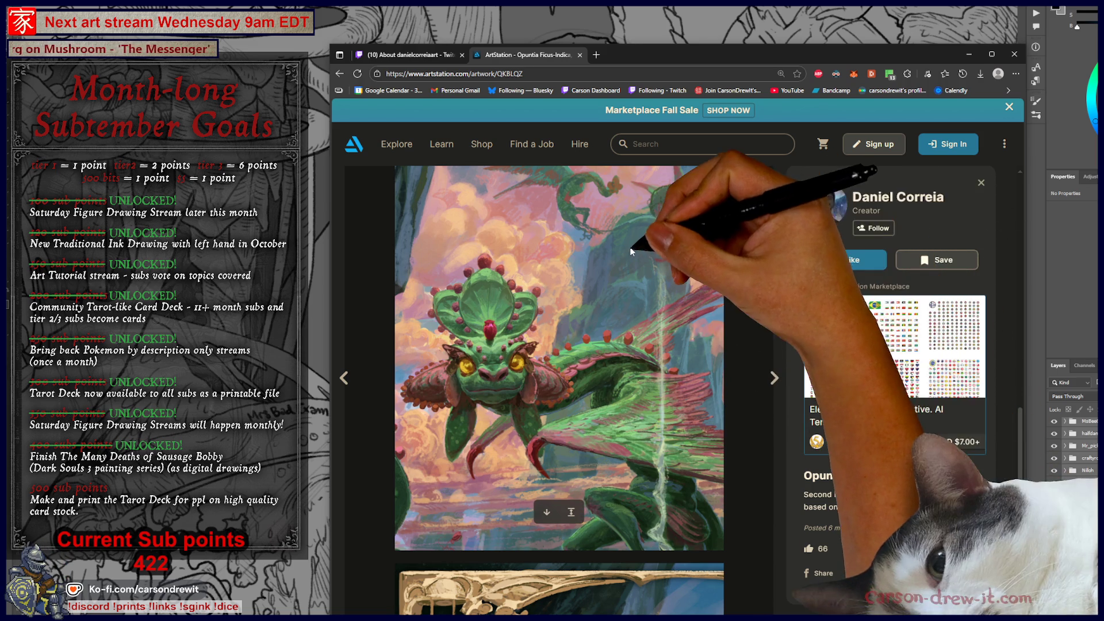
pyautogui.click(981, 183)
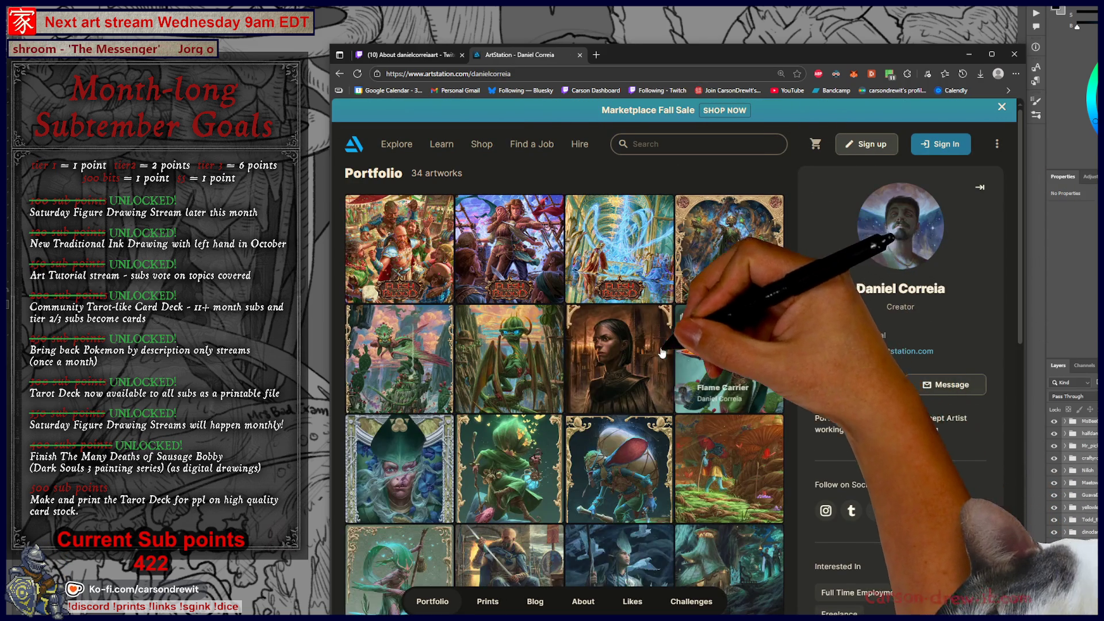
# Scroll the portfolio grid to the Flame Carrier thumbnail and open its artwork page.
pyautogui.scroll(-5, 697, 429)
pyautogui.scroll(-5, 697, 429)
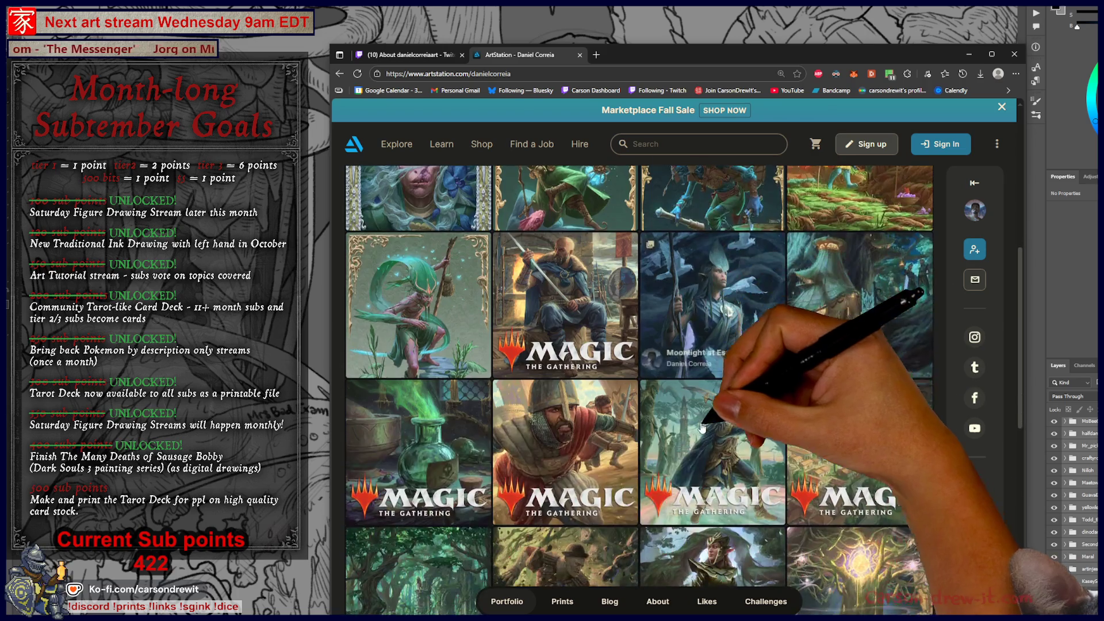
pyautogui.scroll(8, 628, 358)
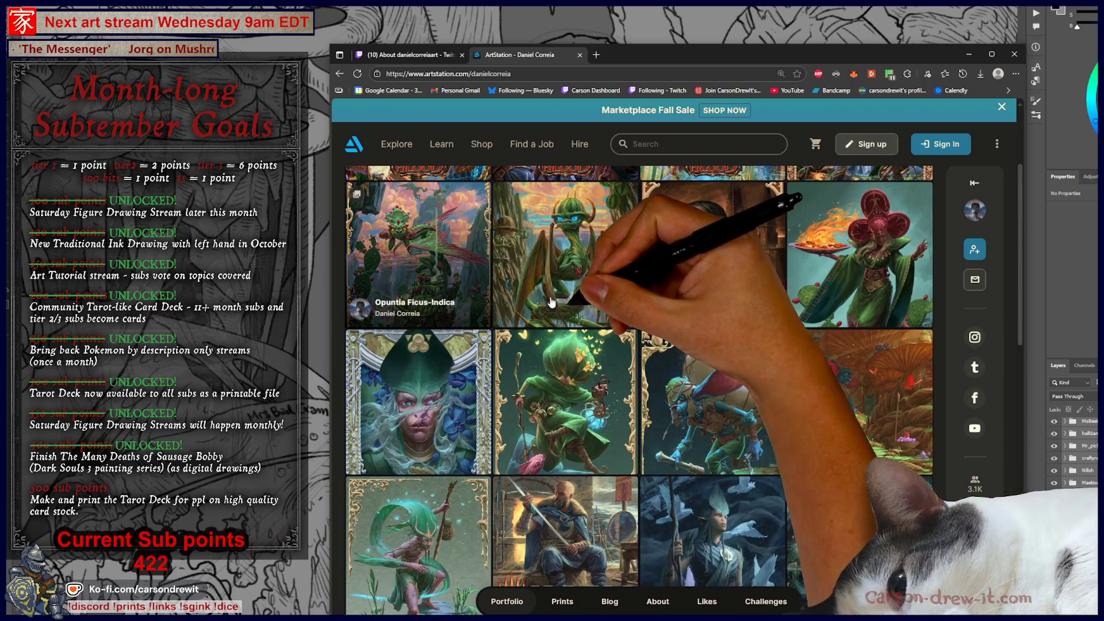
pyautogui.scroll(-10, 830, 442)
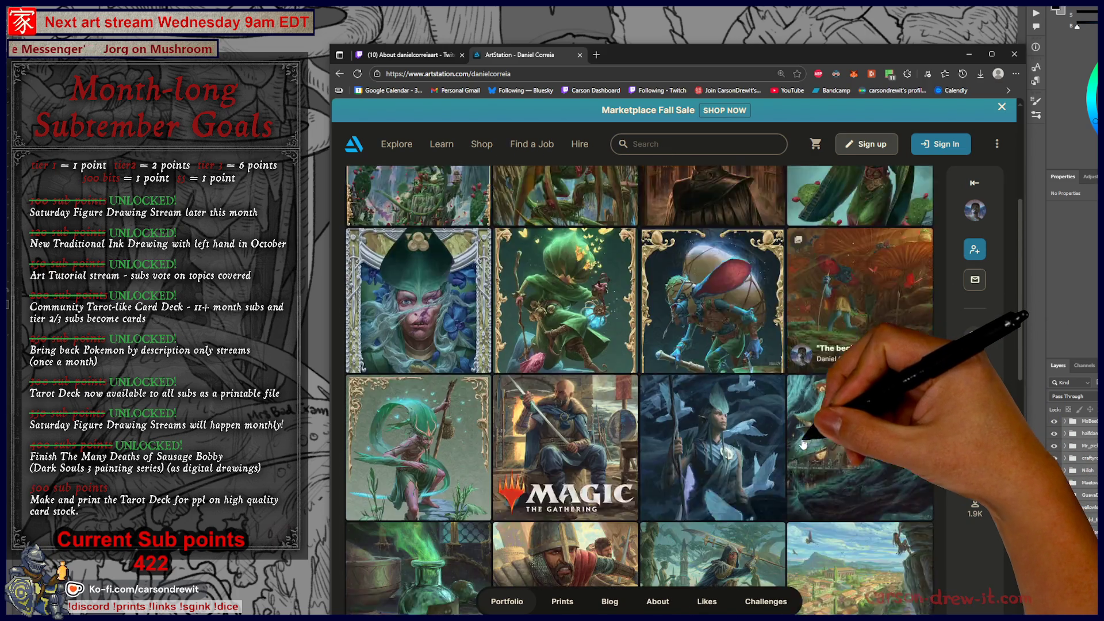
pyautogui.scroll(-3, 806, 422)
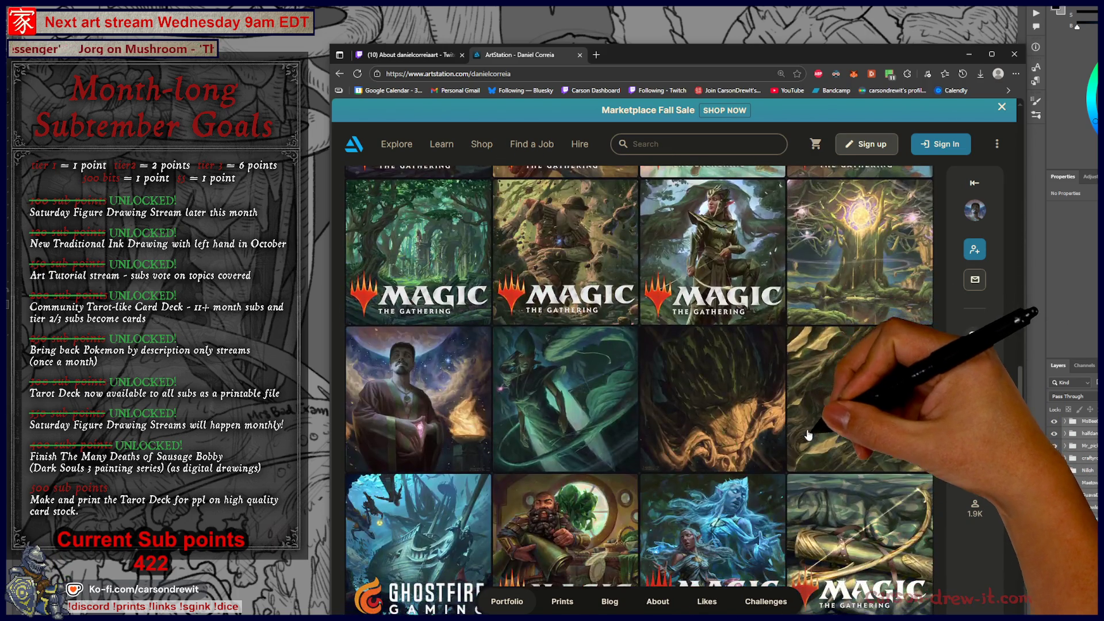
pyautogui.scroll(2, 884, 453)
pyautogui.scroll(2, 886, 460)
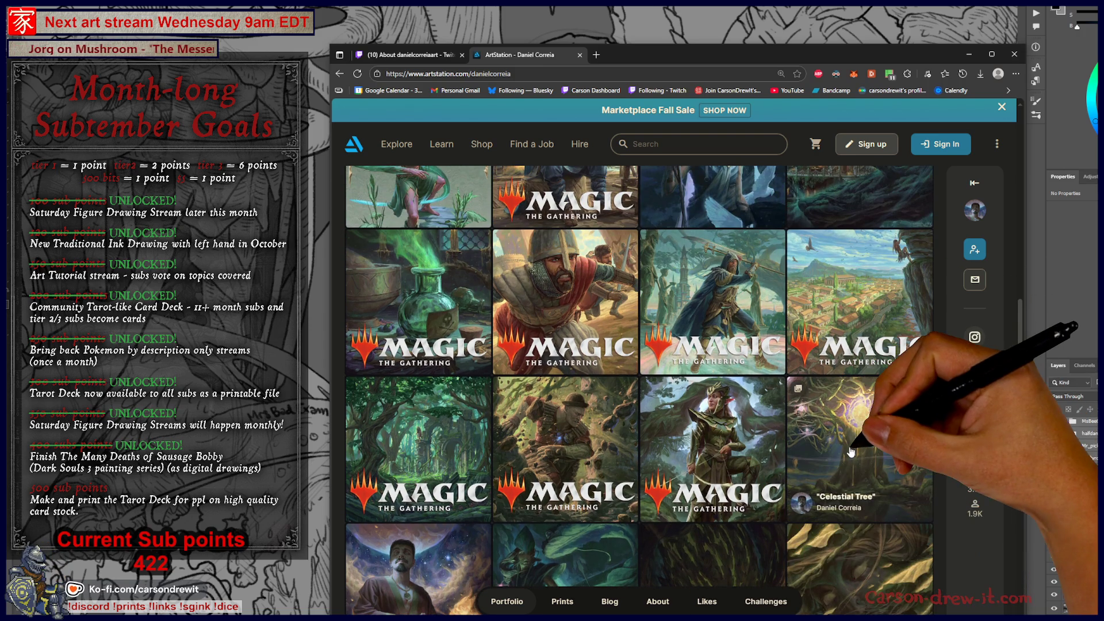
pyautogui.scroll(-8, 859, 455)
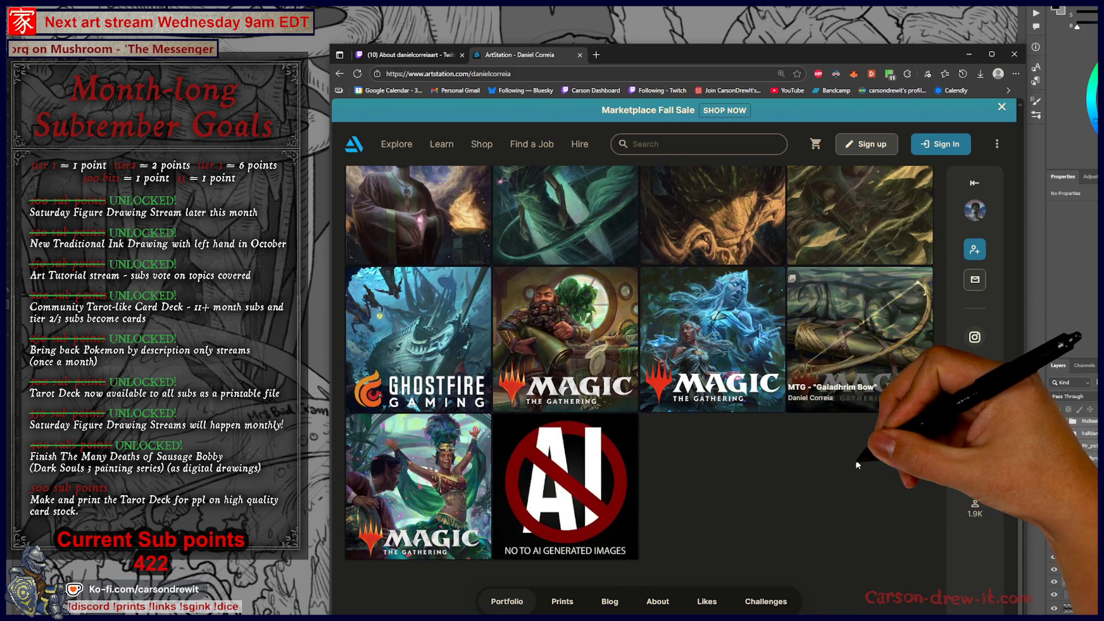
pyautogui.scroll(2, 852, 468)
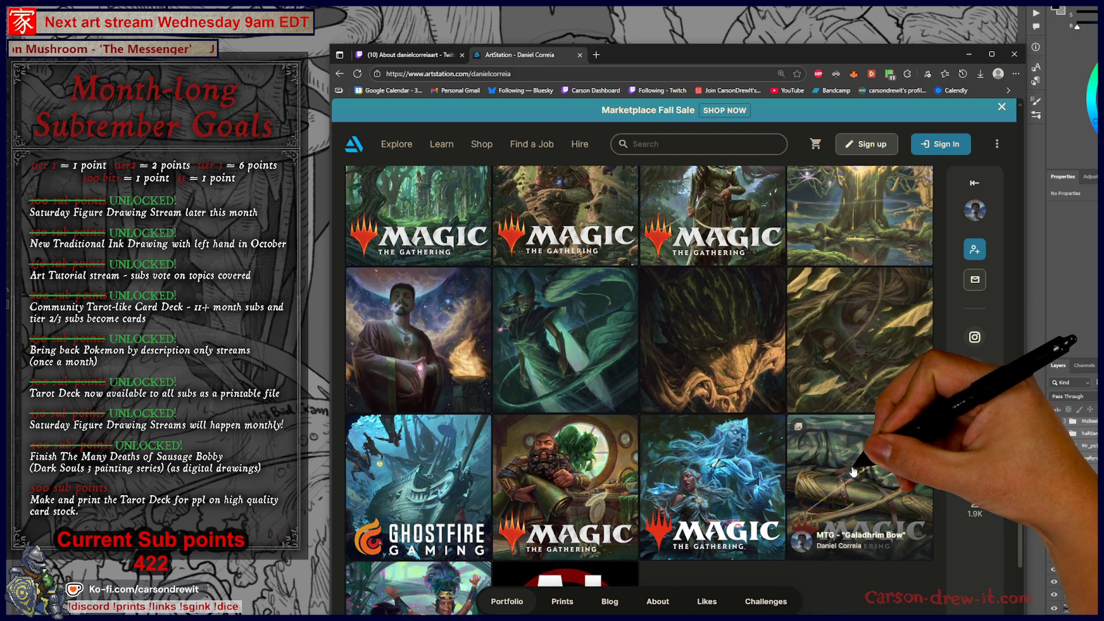
pyautogui.scroll(10, 853, 471)
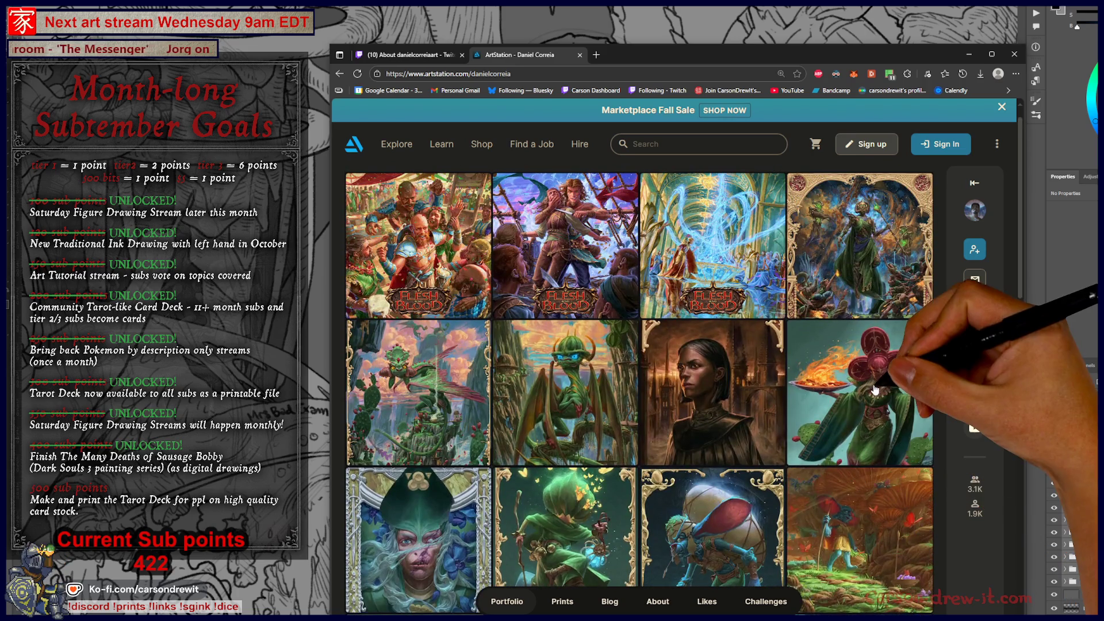
pyautogui.click(863, 397)
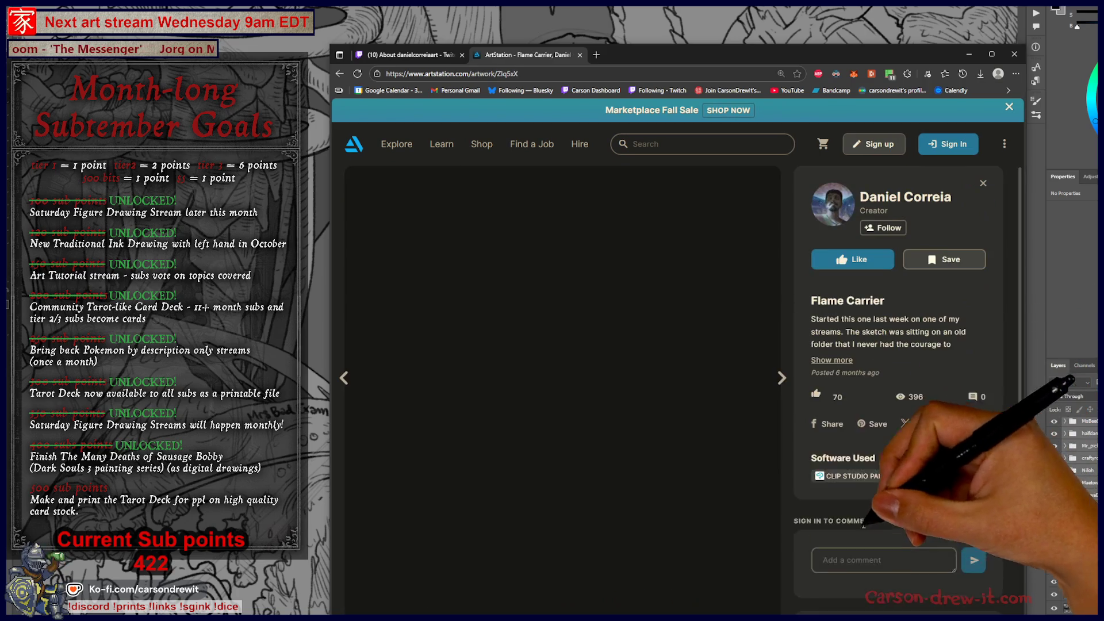
# Look over the Flame Carrier images, then return to the artist's Twitch About page.
pyautogui.scroll(-8, 692, 457)
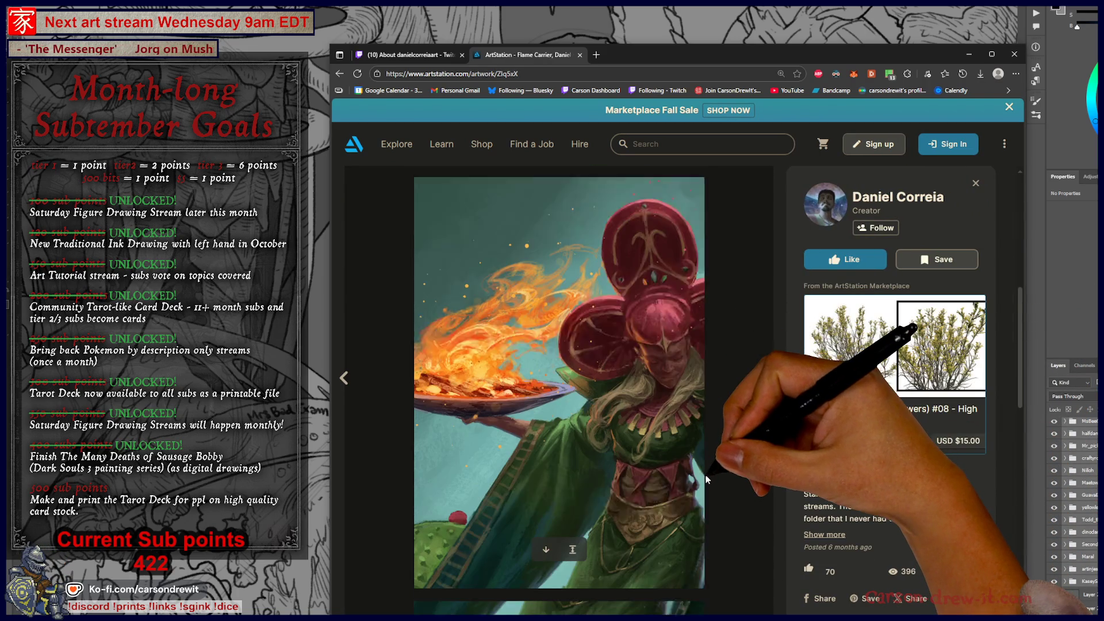
pyautogui.scroll(3, 695, 481)
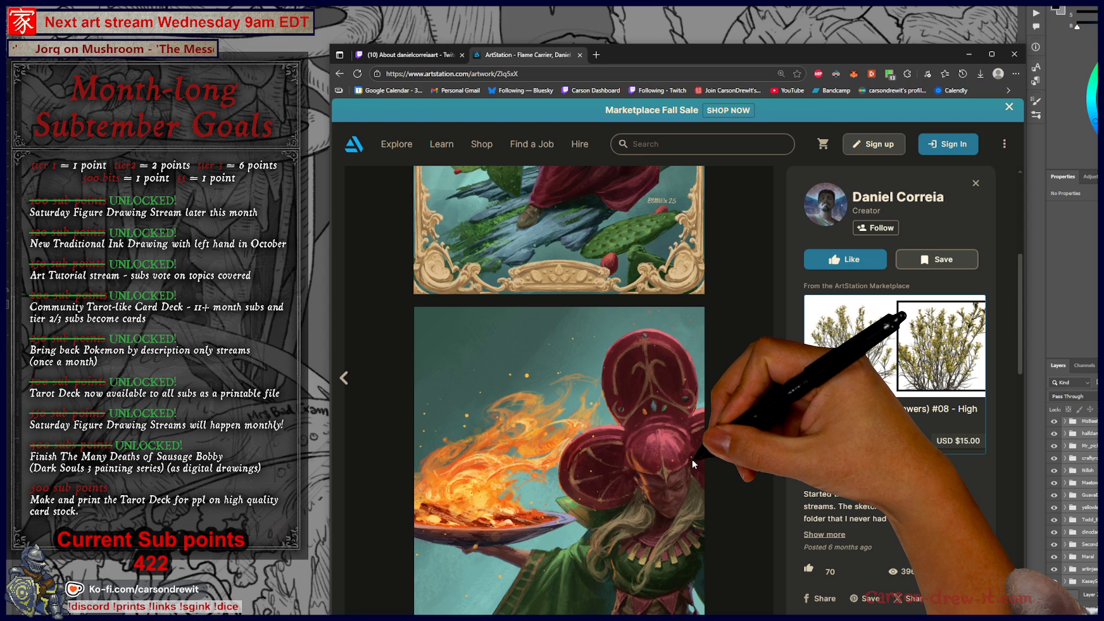
pyautogui.click(399, 55)
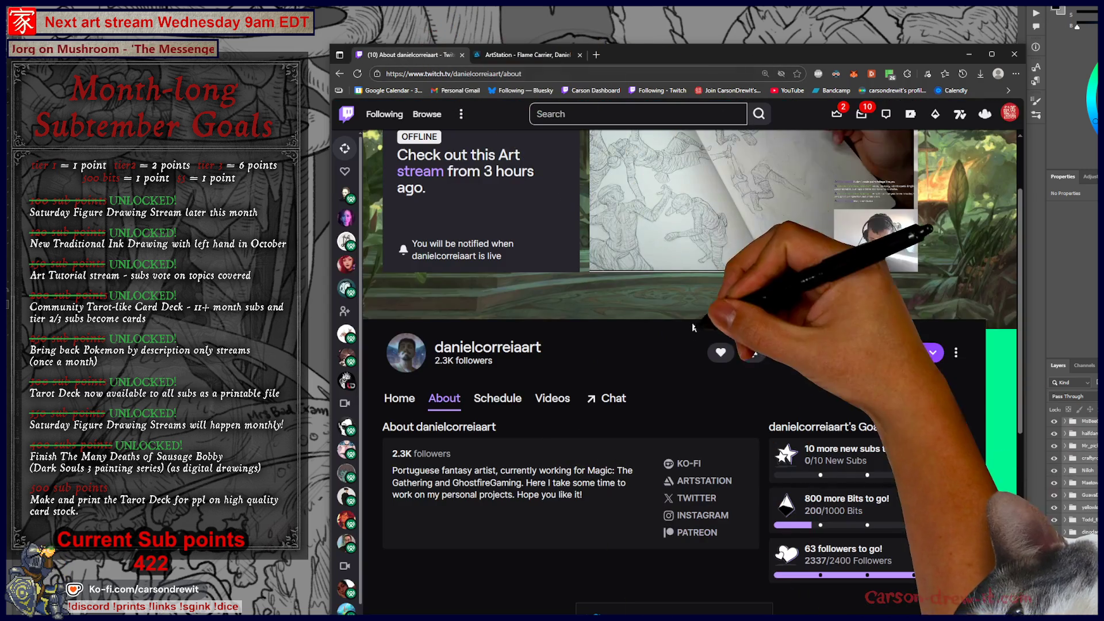
# Close the artist's Twitch tab and then the browser window.
pyautogui.scroll(-2, 668, 376)
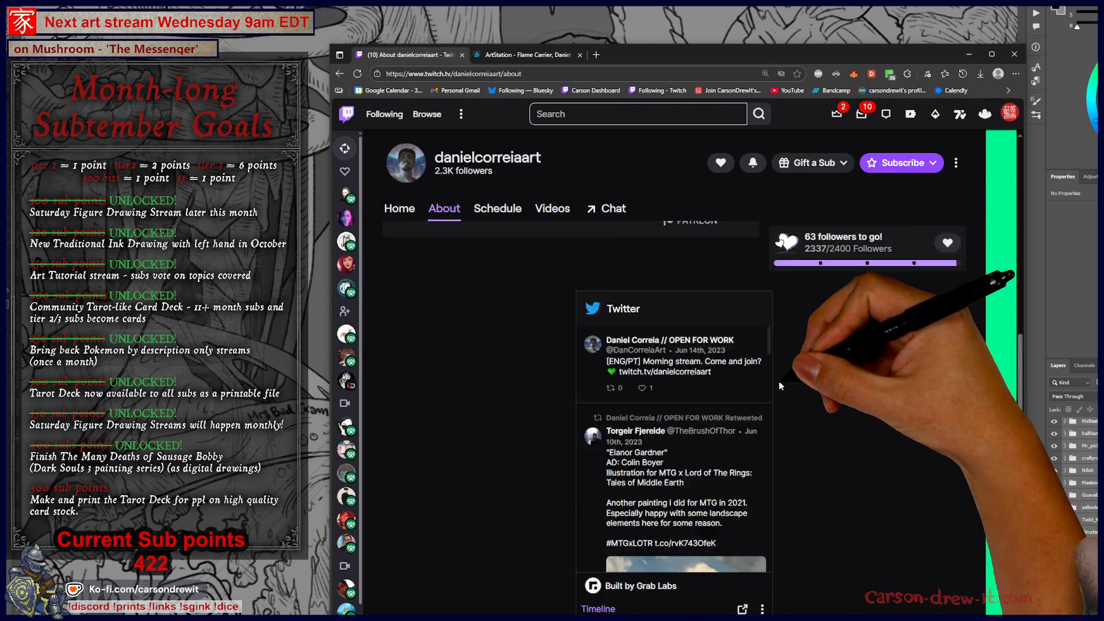
pyautogui.scroll(4, 661, 405)
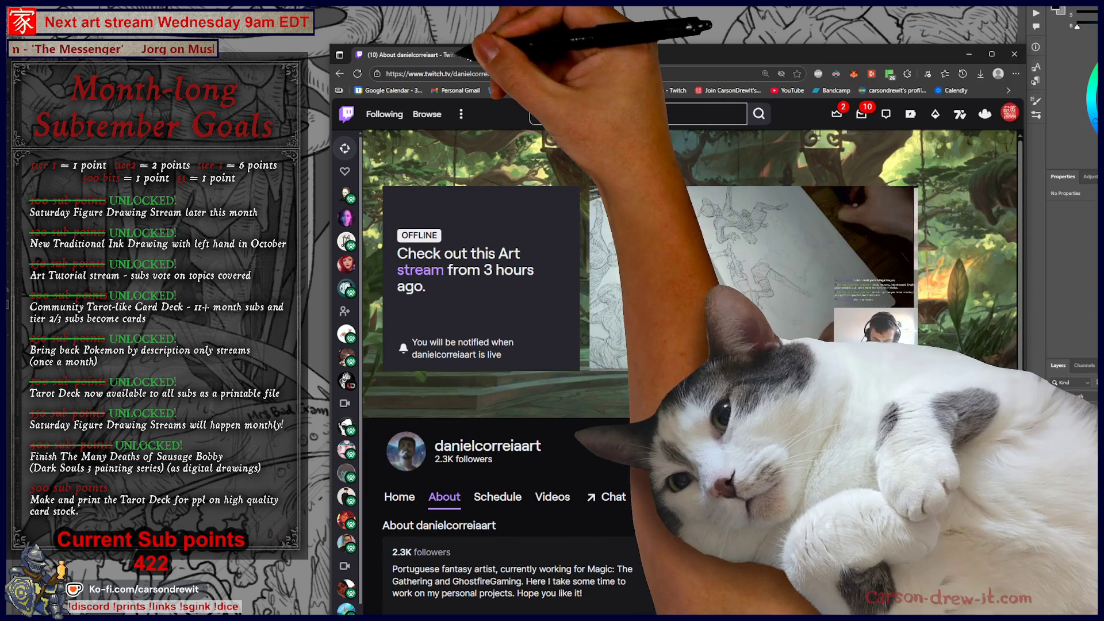
pyautogui.click(464, 54)
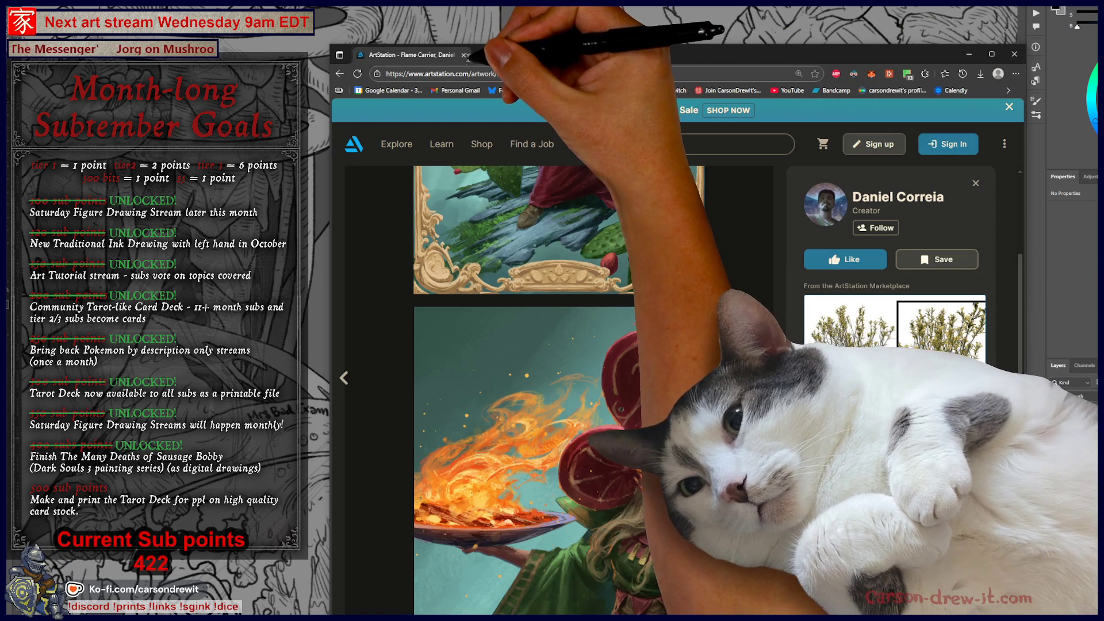
pyautogui.click(463, 54)
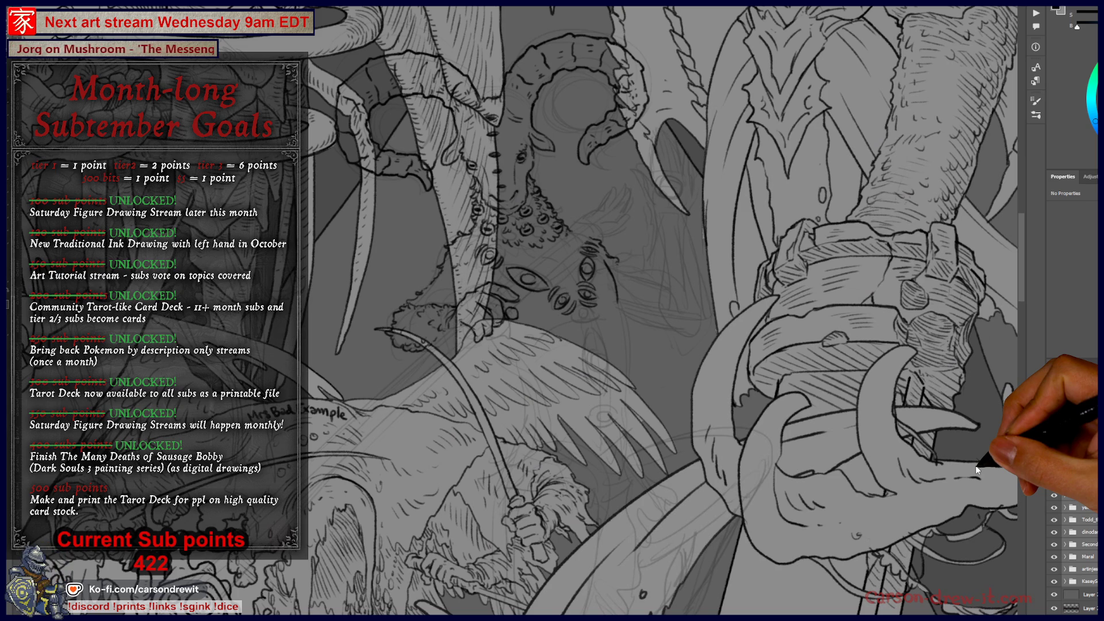
# Zoom out and pan across the illustration down to the lower figures like the panda.
pyautogui.hotkey('ctrl', '-')
pyautogui.hotkey('ctrl', '-')
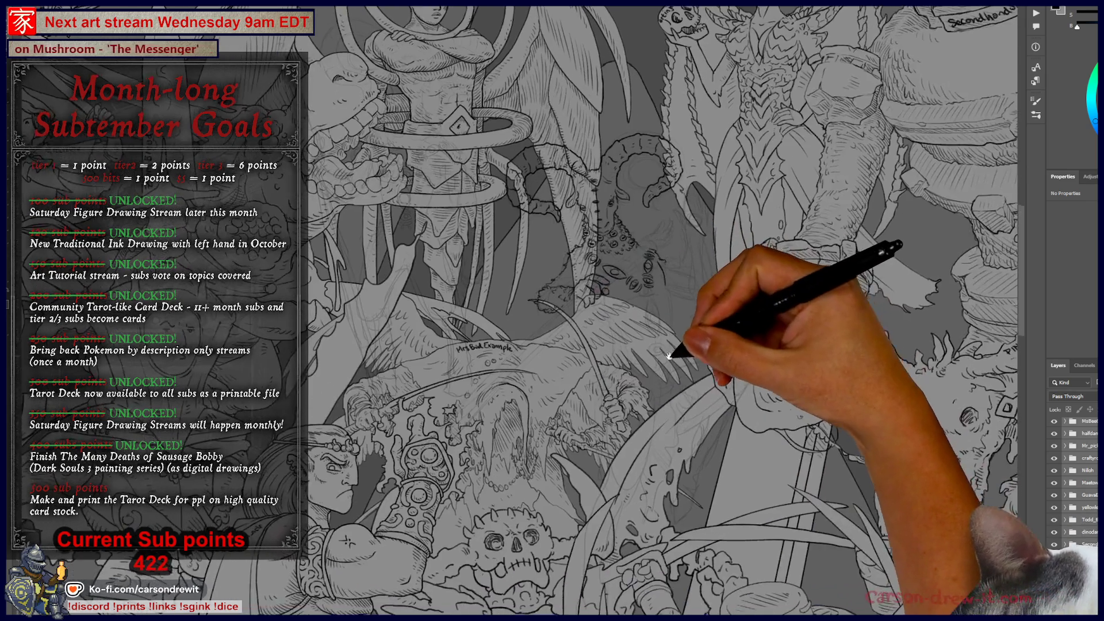
pyautogui.moveTo(604, 353)
pyautogui.mouseDown()
pyautogui.moveTo(775, 428)
pyautogui.moveTo(874, 419)
pyautogui.mouseUp()
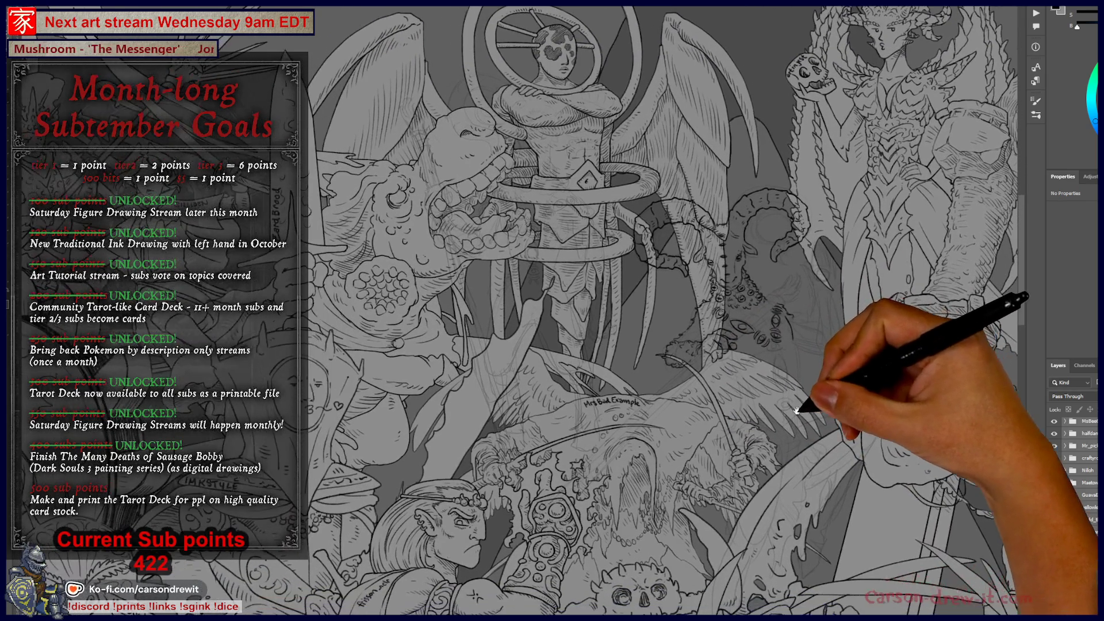
pyautogui.moveTo(584, 460)
pyautogui.mouseDown()
pyautogui.moveTo(732, 468)
pyautogui.moveTo(562, 395)
pyautogui.moveTo(444, 402)
pyautogui.mouseUp()
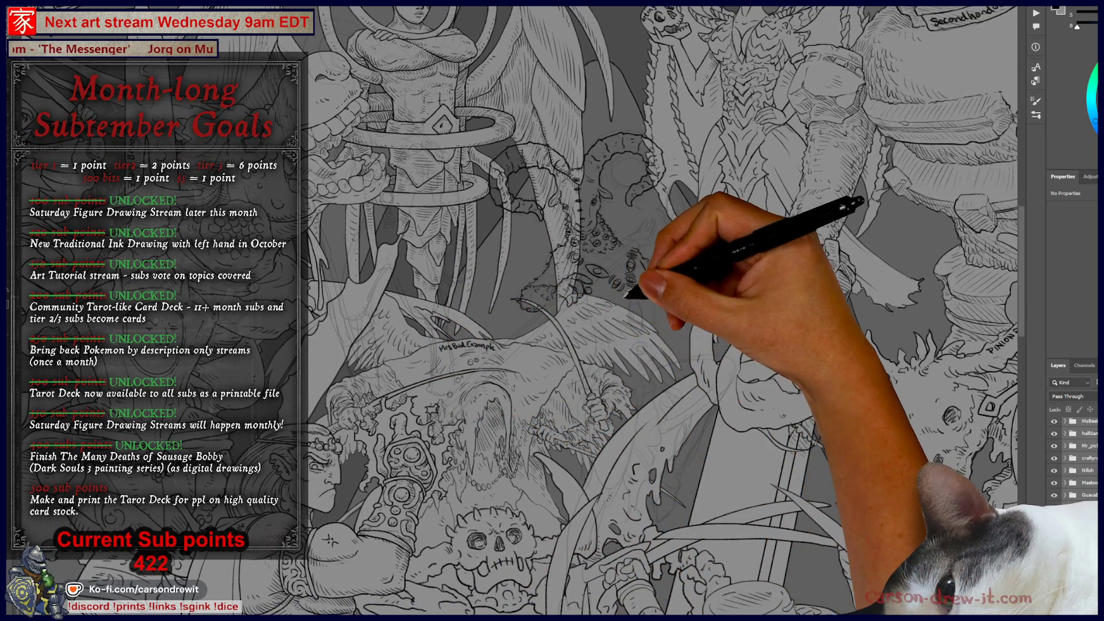
pyautogui.scroll(3, 627, 294)
pyautogui.moveTo(614, 328); pyautogui.dragTo(589, 375)
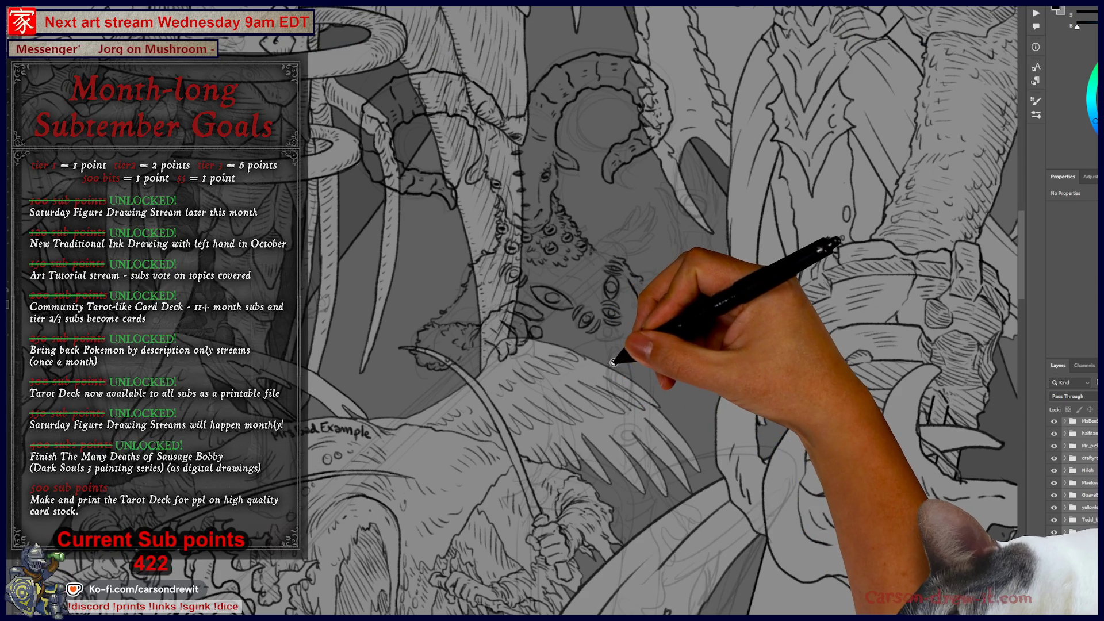
pyautogui.scroll(-3, 597, 433)
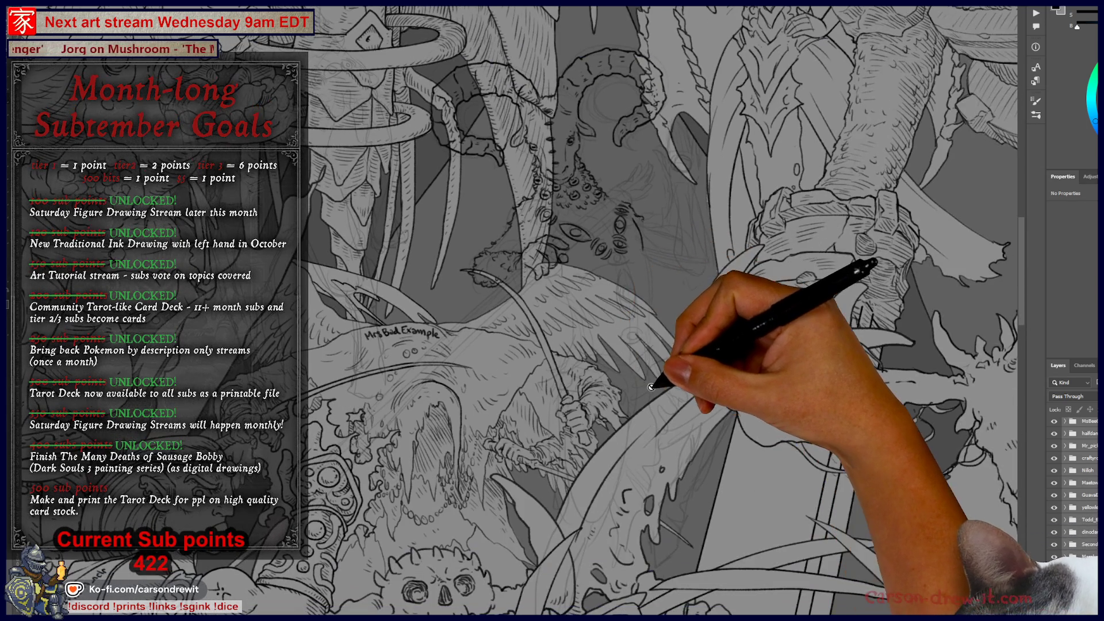
pyautogui.moveTo(652, 387)
pyautogui.mouseDown()
pyautogui.moveTo(636, 364)
pyautogui.moveTo(619, 380)
pyautogui.moveTo(652, 406)
pyautogui.moveTo(443, 246)
pyautogui.moveTo(794, 431)
pyautogui.moveTo(522, 299)
pyautogui.mouseUp()
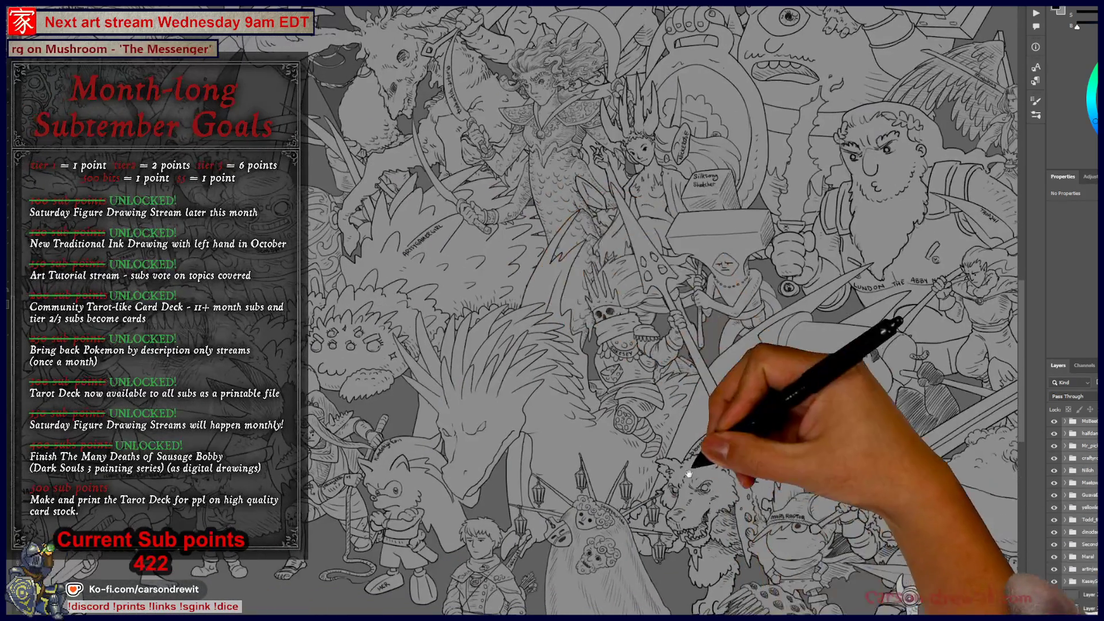
pyautogui.moveTo(751, 443); pyautogui.dragTo(714, 345)
pyautogui.moveTo(584, 468); pyautogui.dragTo(626, 444)
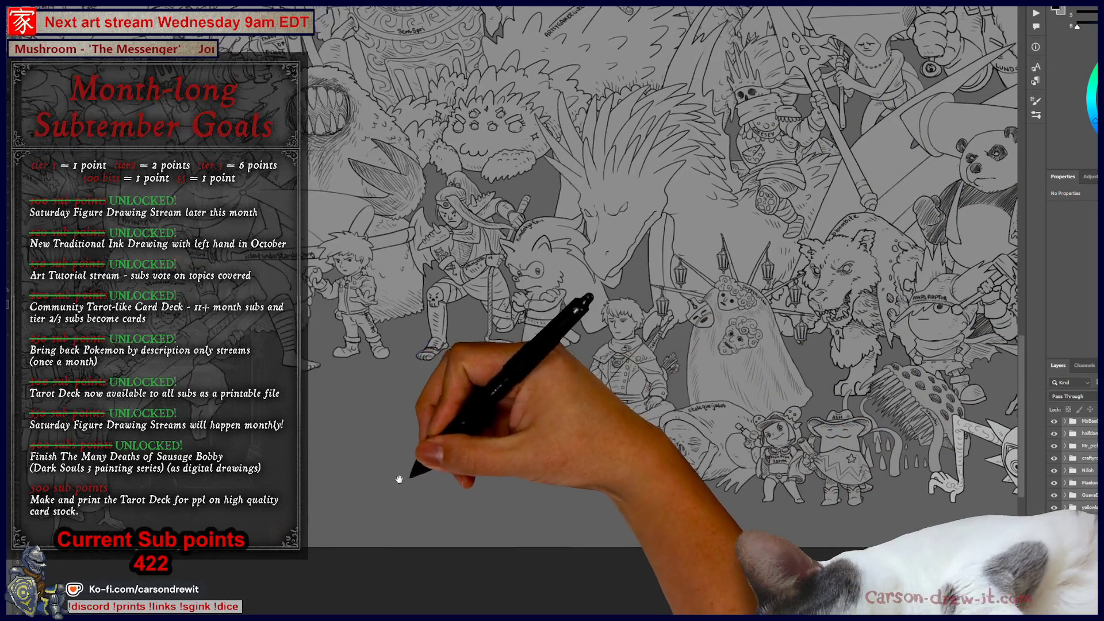
# Pan past the pirate, artichoke creature and Skeletor, then hide all layers except the ram's ink and sketch.
pyautogui.moveTo(456, 468)
pyautogui.mouseDown()
pyautogui.moveTo(640, 420)
pyautogui.moveTo(562, 468)
pyautogui.moveTo(573, 505)
pyautogui.moveTo(671, 451)
pyautogui.moveTo(857, 458)
pyautogui.mouseUp()
pyautogui.moveTo(628, 397)
pyautogui.mouseDown()
pyautogui.moveTo(423, 402)
pyautogui.moveTo(734, 406)
pyautogui.moveTo(740, 424)
pyautogui.moveTo(356, 469)
pyautogui.moveTo(665, 459)
pyautogui.mouseUp()
pyautogui.moveTo(536, 423)
pyautogui.mouseDown()
pyautogui.moveTo(632, 463)
pyautogui.moveTo(693, 364)
pyautogui.mouseUp()
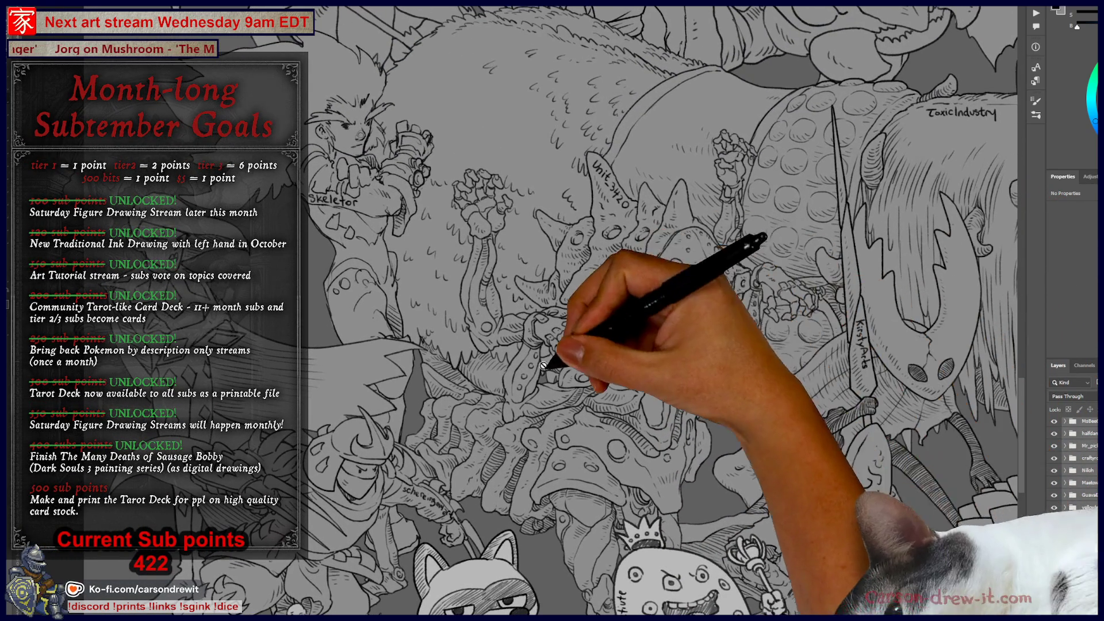
pyautogui.moveTo(793, 413)
pyautogui.mouseDown()
pyautogui.moveTo(846, 389)
pyautogui.moveTo(623, 464)
pyautogui.moveTo(635, 434)
pyautogui.moveTo(726, 443)
pyautogui.moveTo(518, 395)
pyautogui.moveTo(468, 396)
pyautogui.mouseUp()
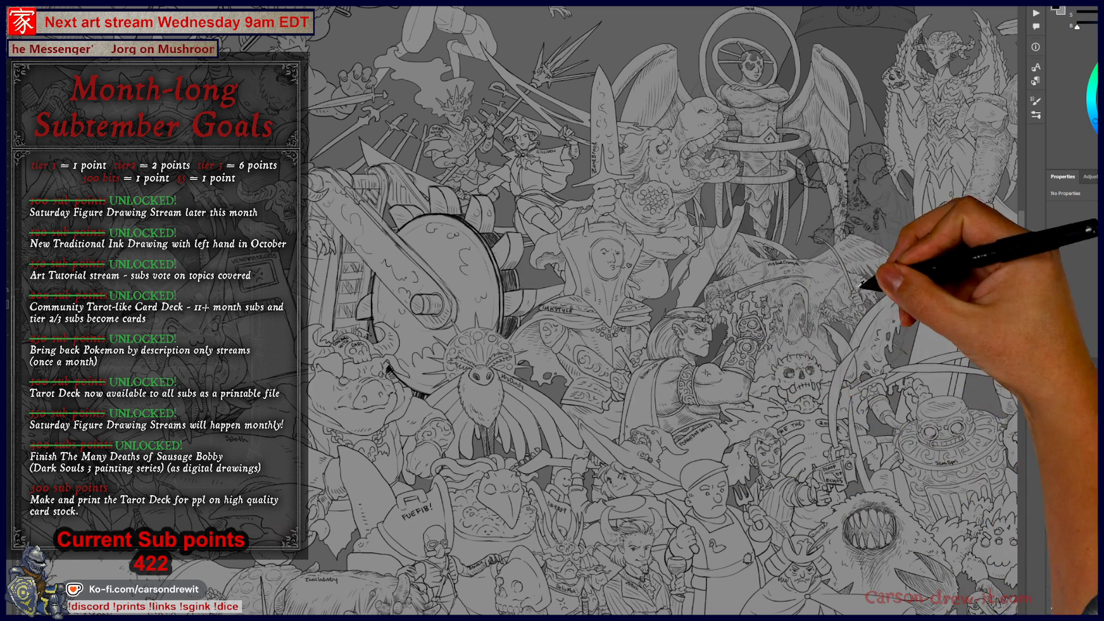
pyautogui.scroll(2, 936, 258)
pyautogui.scroll(2, 886, 267)
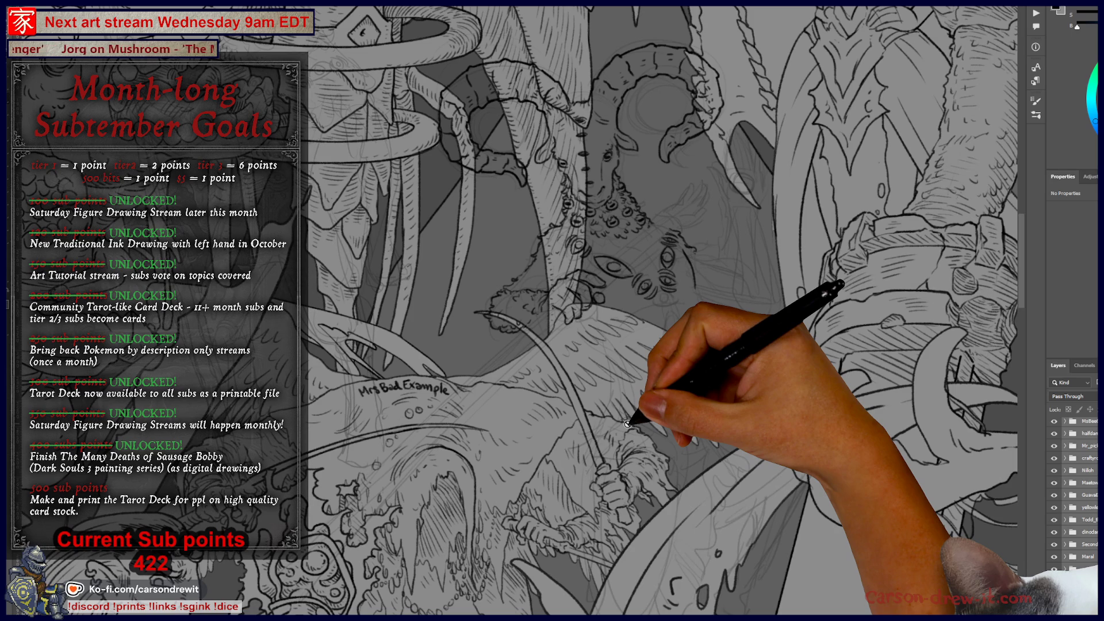
pyautogui.hotkey('ctrl', ',')
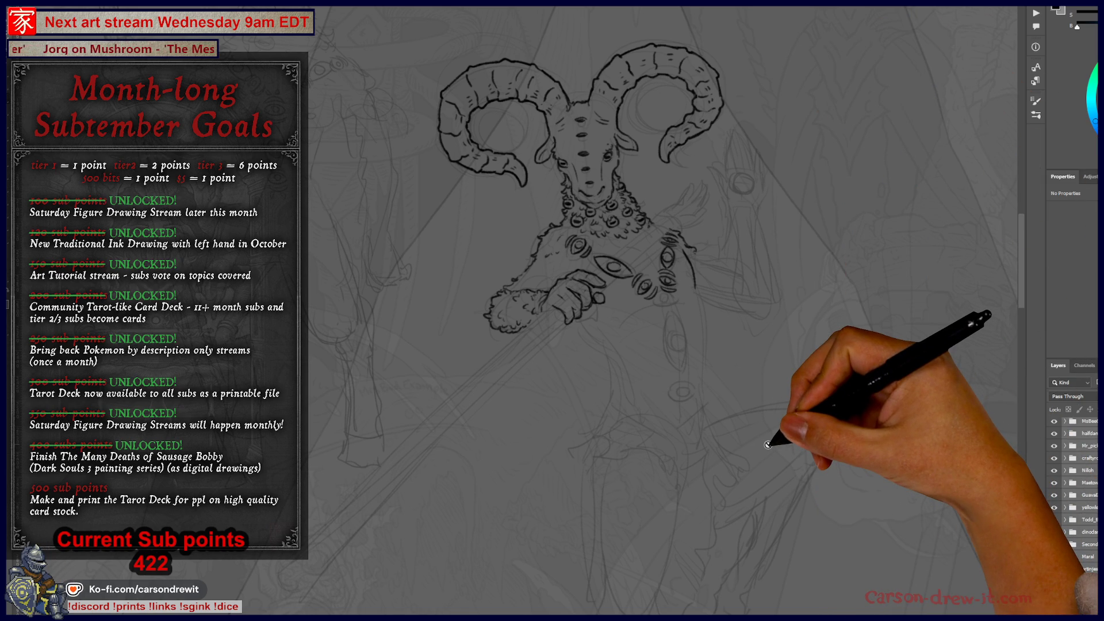
# Dismiss the multiple-layers brush warning and select the ram's single ink layer for drawing.
pyautogui.scroll(2, 678, 378)
pyautogui.moveTo(678, 377)
pyautogui.mouseDown()
pyautogui.moveTo(670, 352)
pyautogui.moveTo(660, 367)
pyautogui.mouseUp()
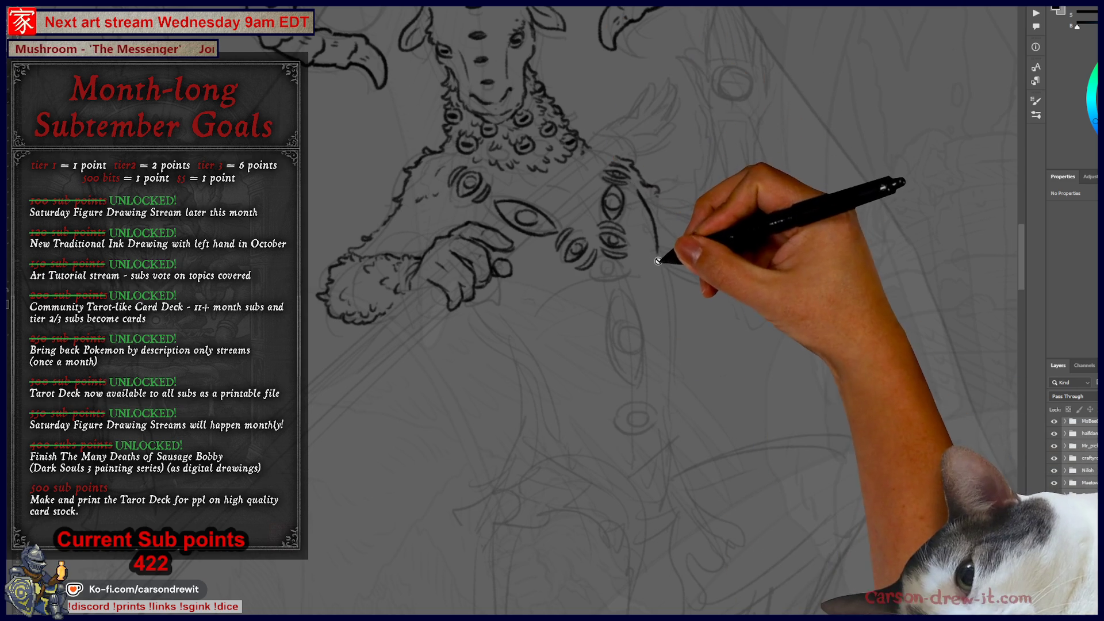
pyautogui.click(667, 293)
pyautogui.click(624, 204)
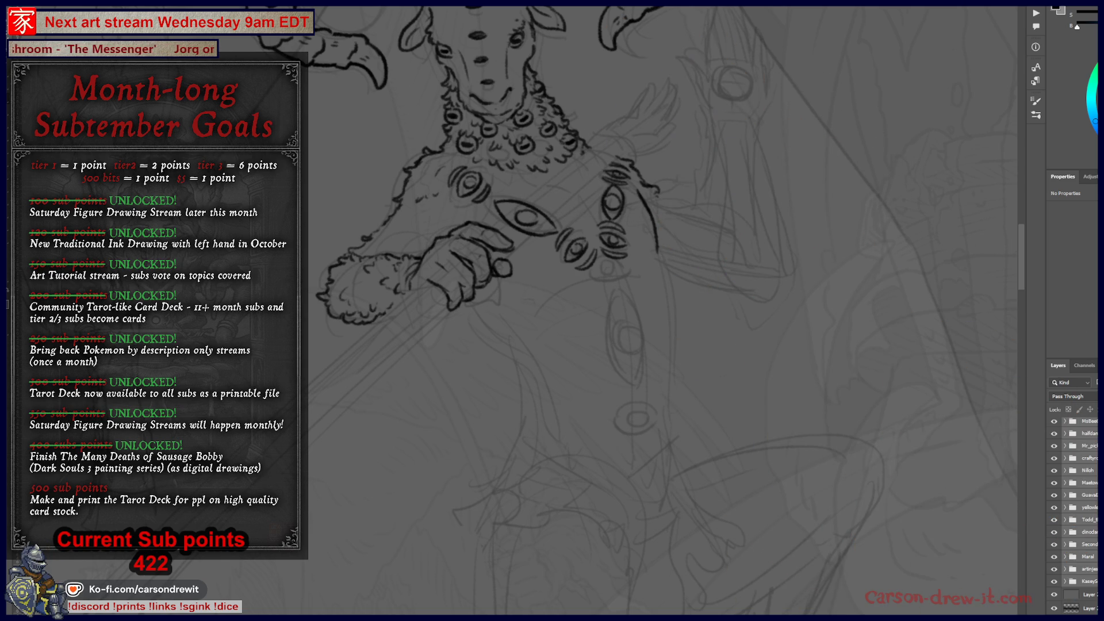
pyautogui.scroll(-5, 1072, 518)
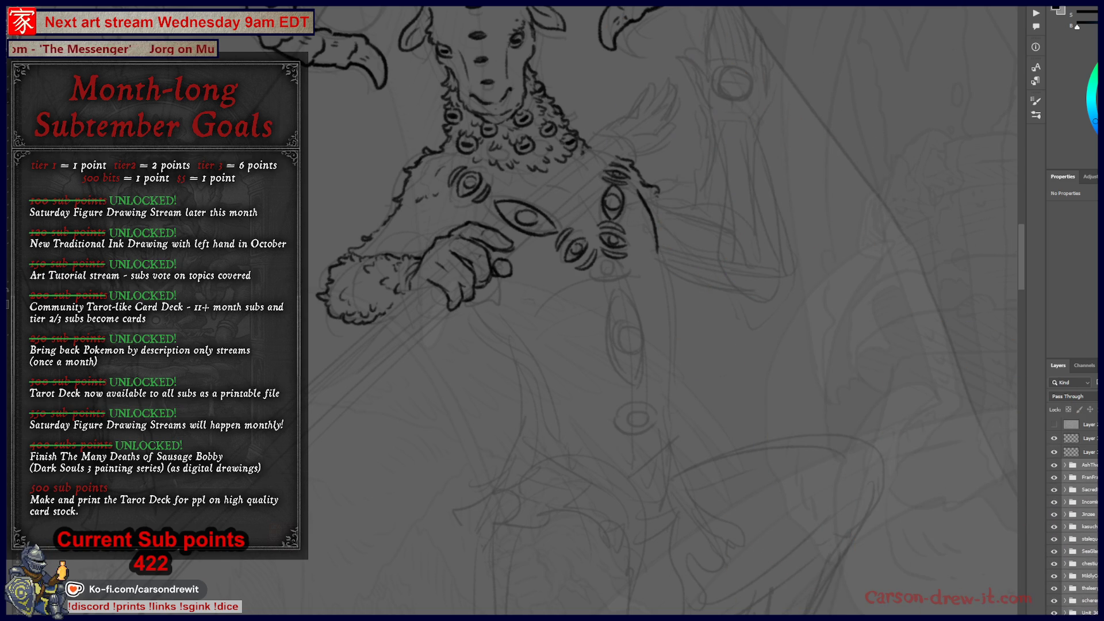
pyautogui.click(1087, 438)
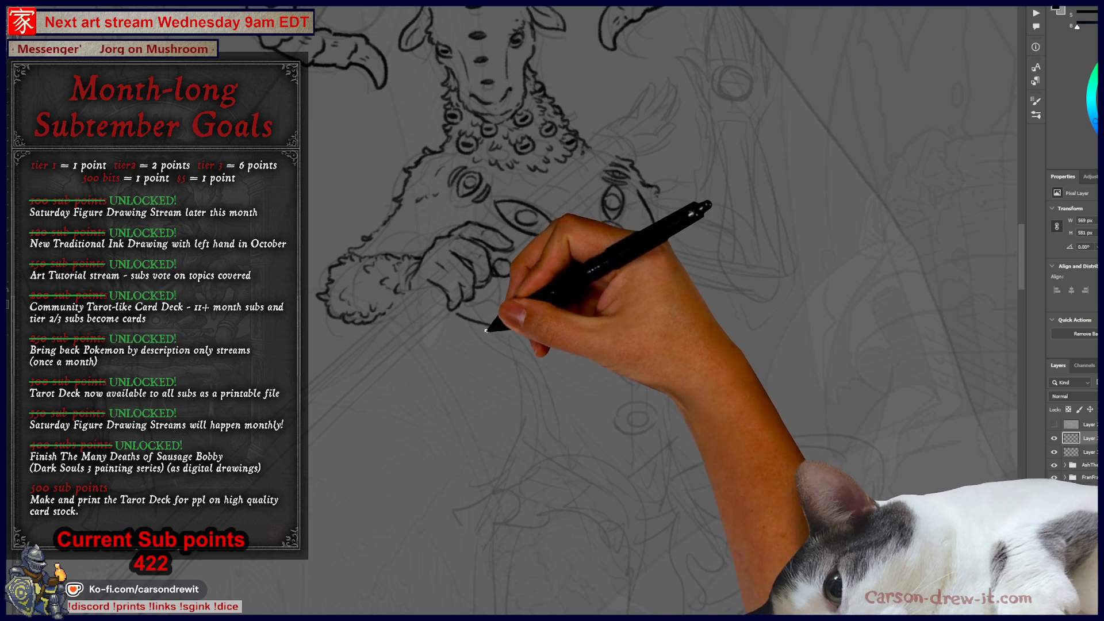
# Ink an eye-shaped loop below the chest eye chain, undoing a stray curve beneath it.
pyautogui.moveTo(510, 328)
pyautogui.mouseDown()
pyautogui.moveTo(502, 338)
pyautogui.moveTo(566, 408)
pyautogui.mouseUp()
pyautogui.moveTo(552, 334)
pyautogui.mouseDown()
pyautogui.moveTo(554, 439)
pyautogui.moveTo(658, 405)
pyautogui.mouseUp()
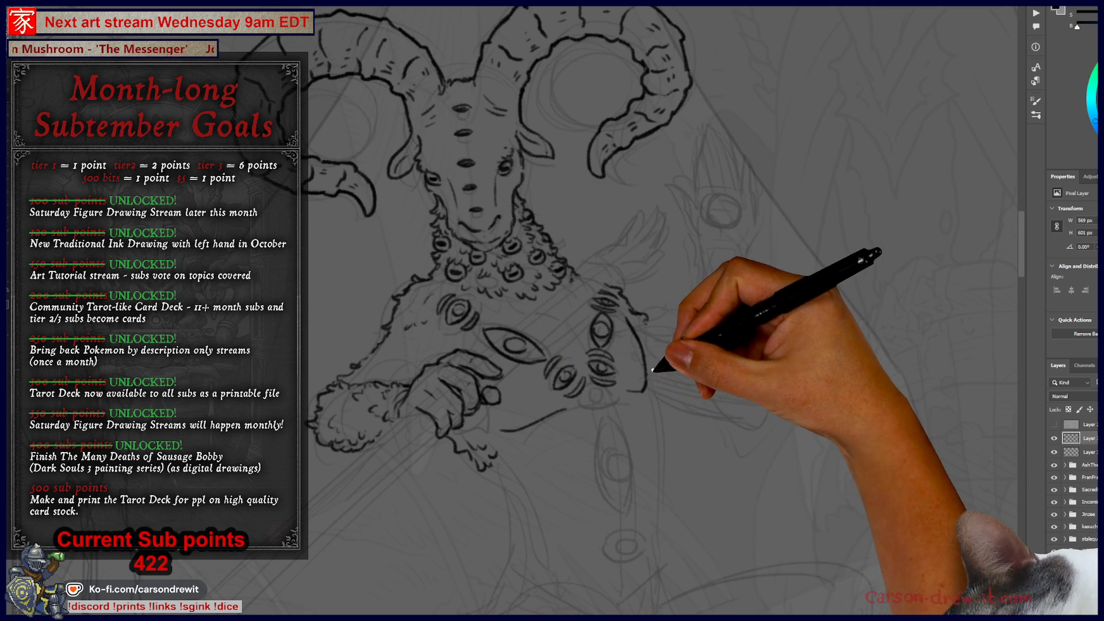
pyautogui.moveTo(562, 439); pyautogui.dragTo(608, 381)
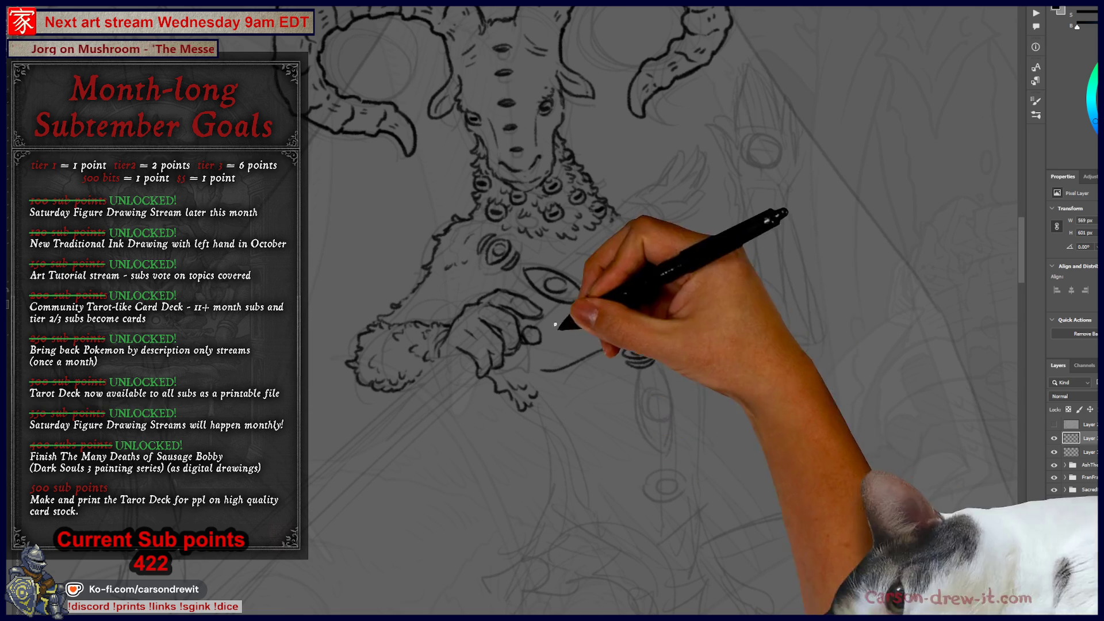
pyautogui.moveTo(636, 401)
pyautogui.mouseDown()
pyautogui.moveTo(653, 369)
pyautogui.moveTo(658, 452)
pyautogui.mouseUp()
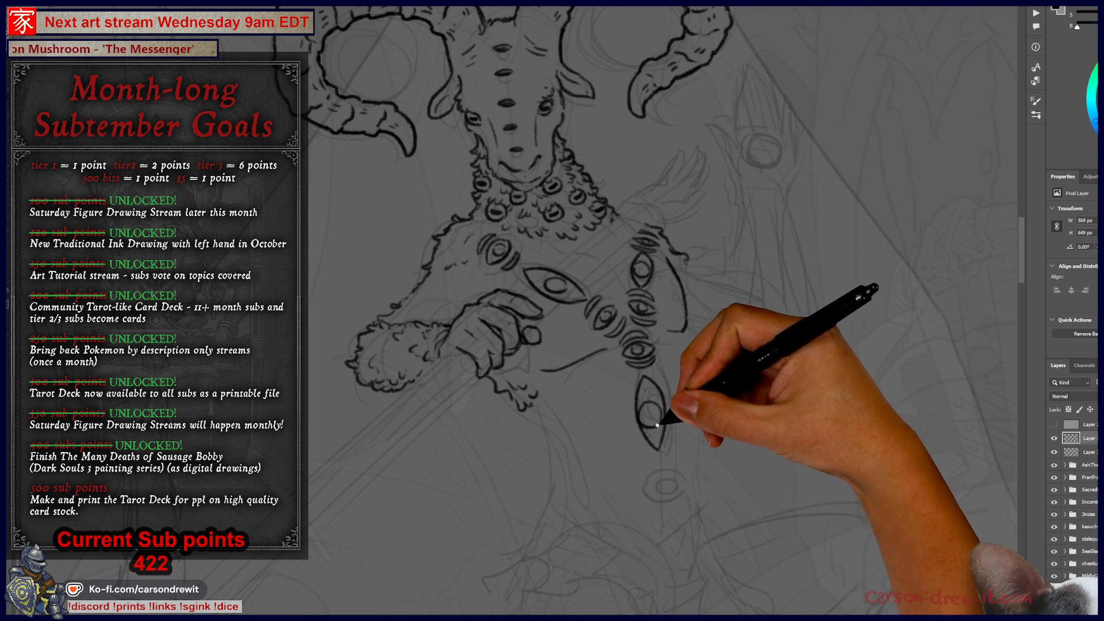
pyautogui.moveTo(645, 468); pyautogui.dragTo(670, 455)
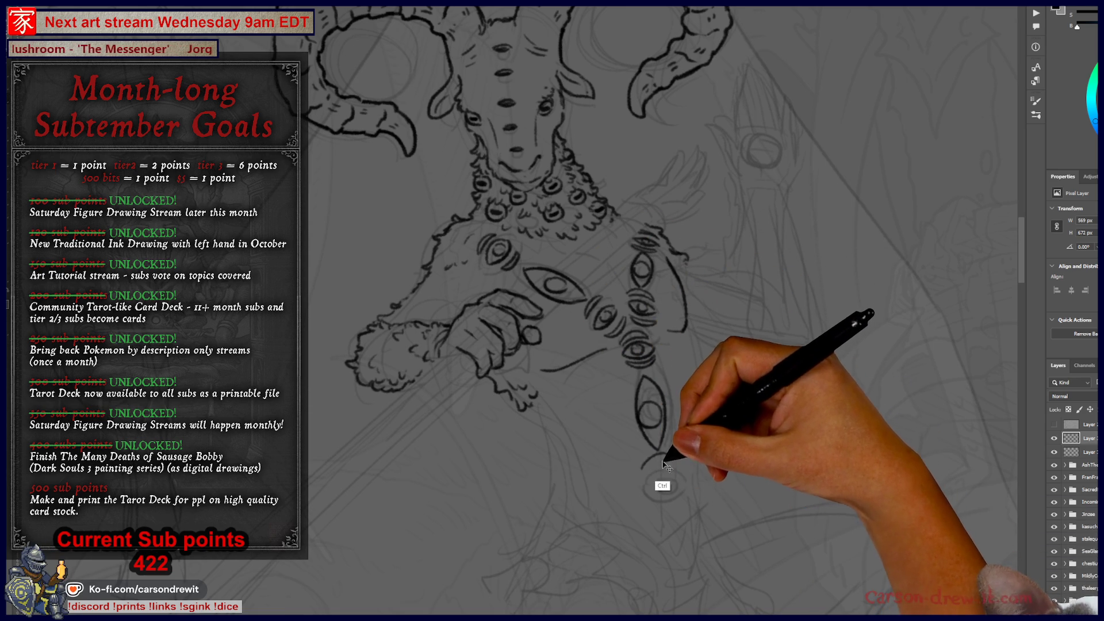
pyautogui.hotkey('ctrl', 'z')
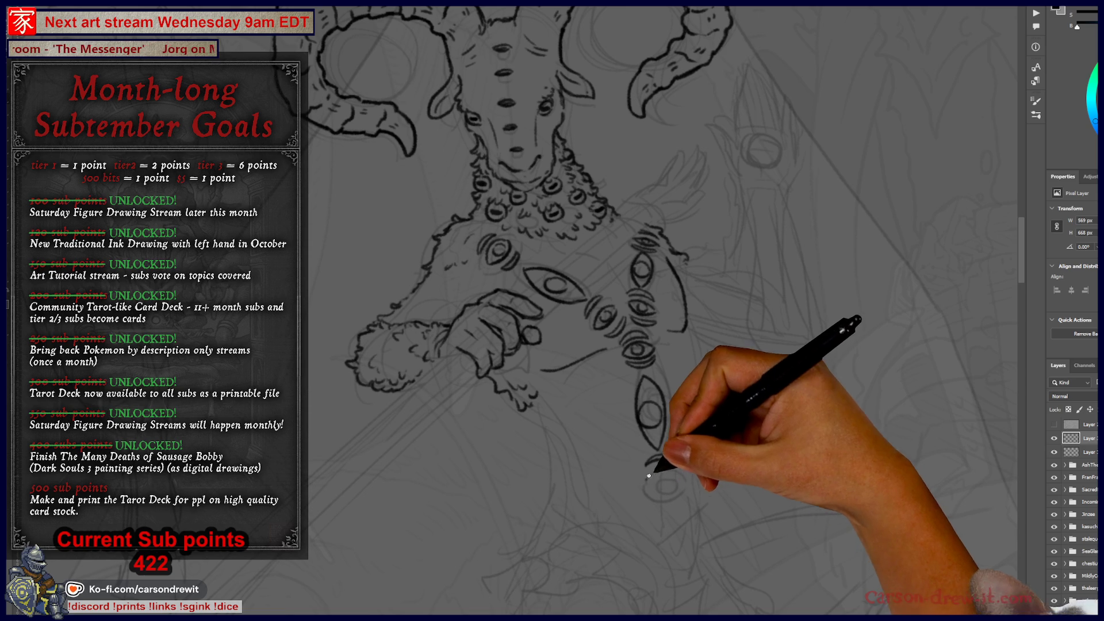
# Ink the curved strokes and belly contour beneath the lowest eye.
pyautogui.moveTo(644, 476); pyautogui.dragTo(675, 485)
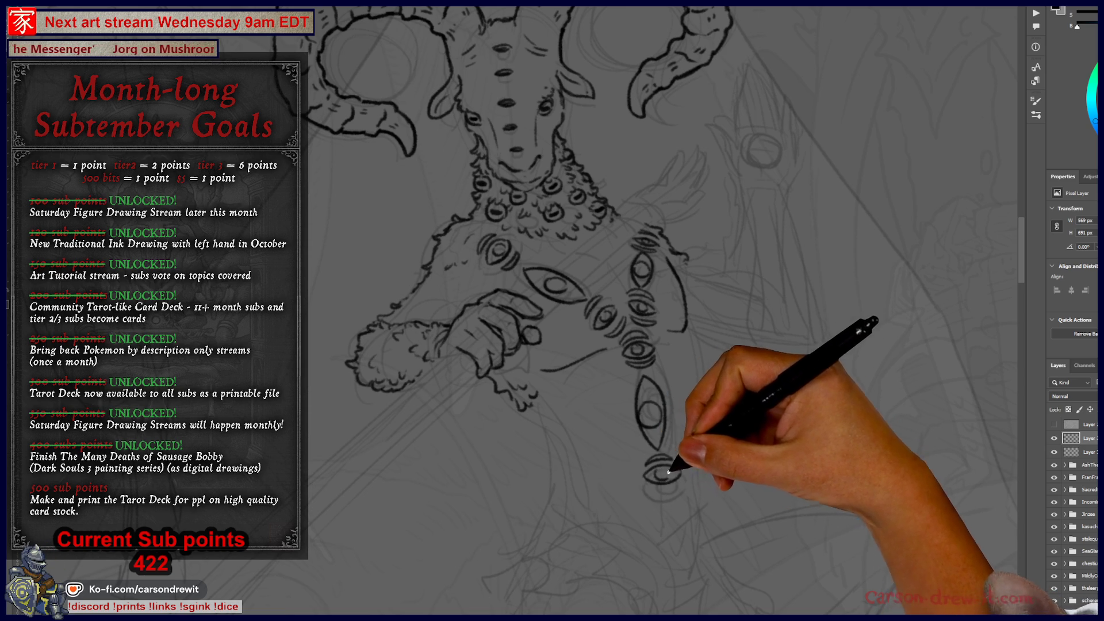
pyautogui.moveTo(650, 493); pyautogui.dragTo(676, 499)
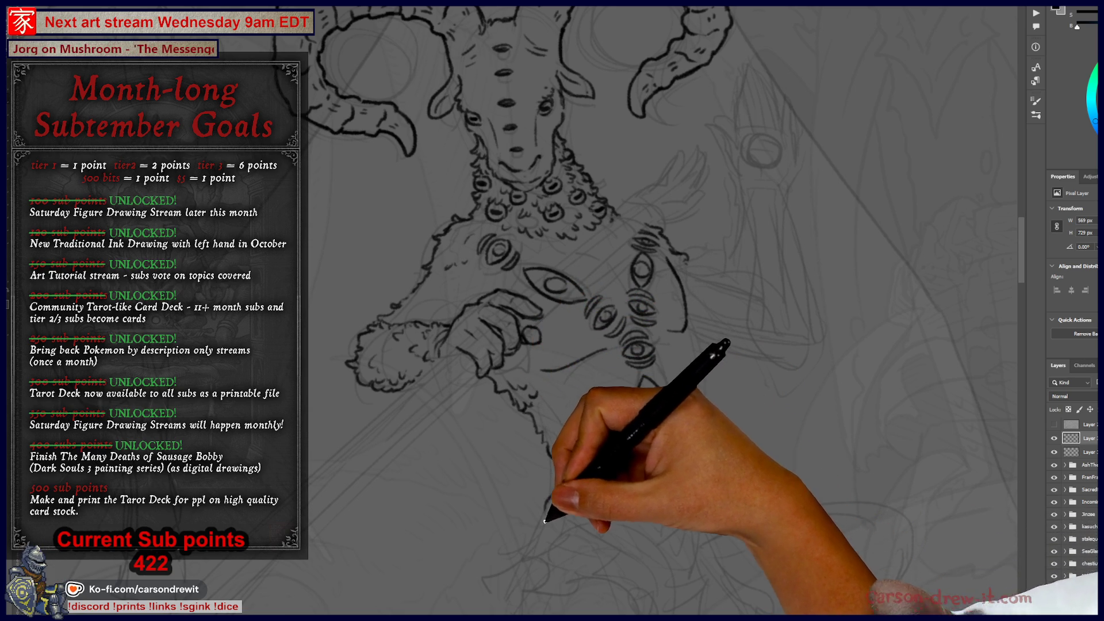
pyautogui.moveTo(649, 496); pyautogui.dragTo(677, 502)
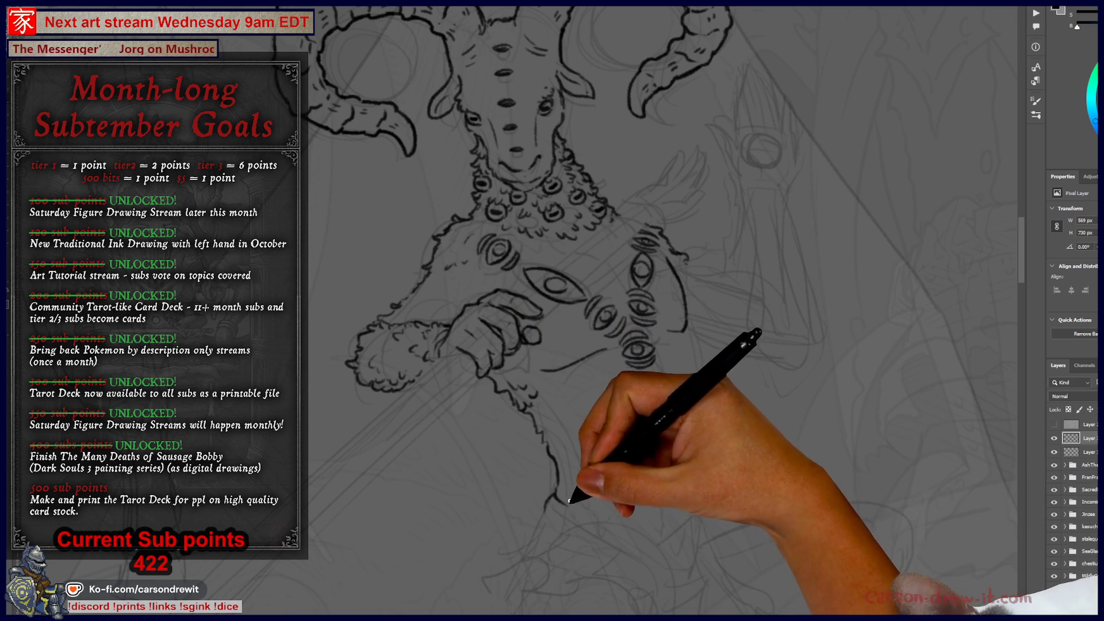
pyautogui.moveTo(556, 495); pyautogui.dragTo(571, 499)
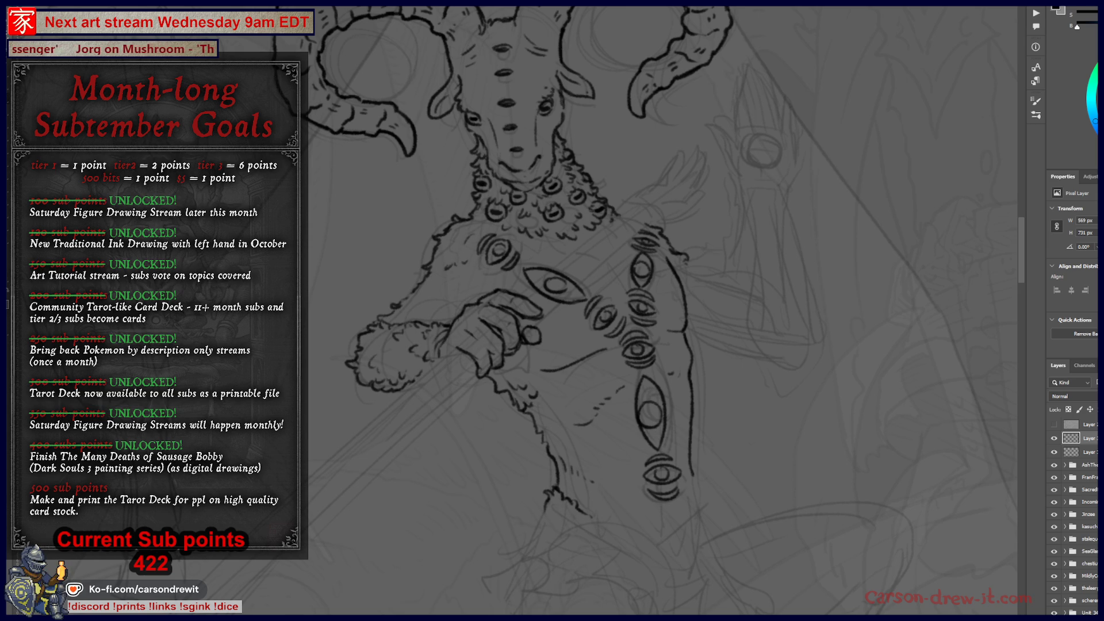
pyautogui.moveTo(652, 346)
pyautogui.mouseDown()
pyautogui.moveTo(614, 375)
pyautogui.moveTo(617, 410)
pyautogui.mouseUp()
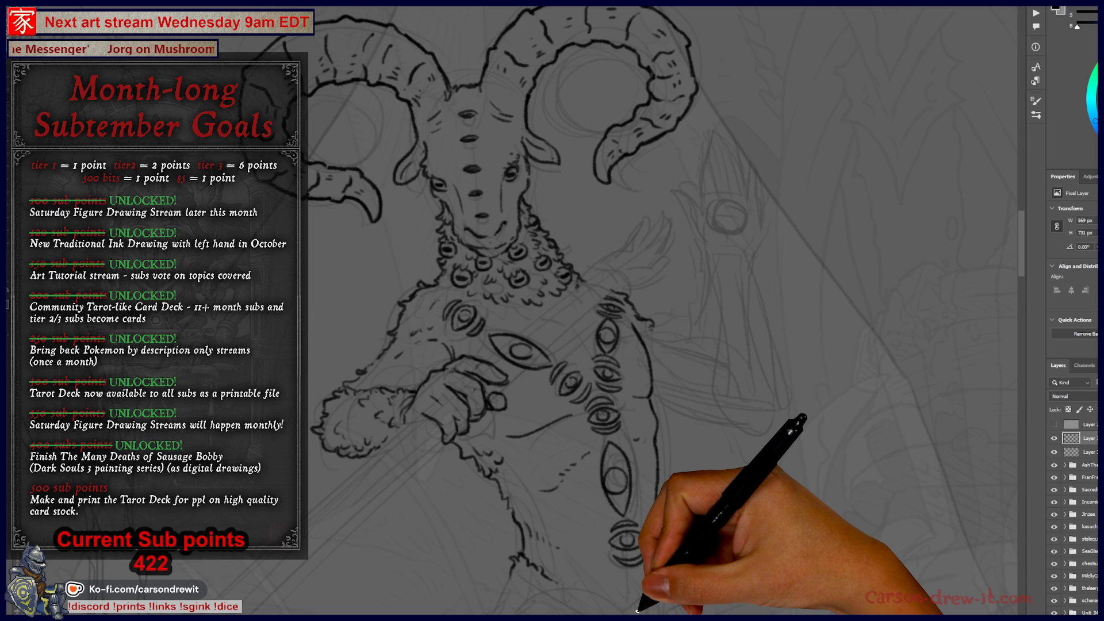
pyautogui.moveTo(259, 369)
pyautogui.mouseDown()
pyautogui.moveTo(439, 370)
pyautogui.moveTo(456, 395)
pyautogui.mouseUp()
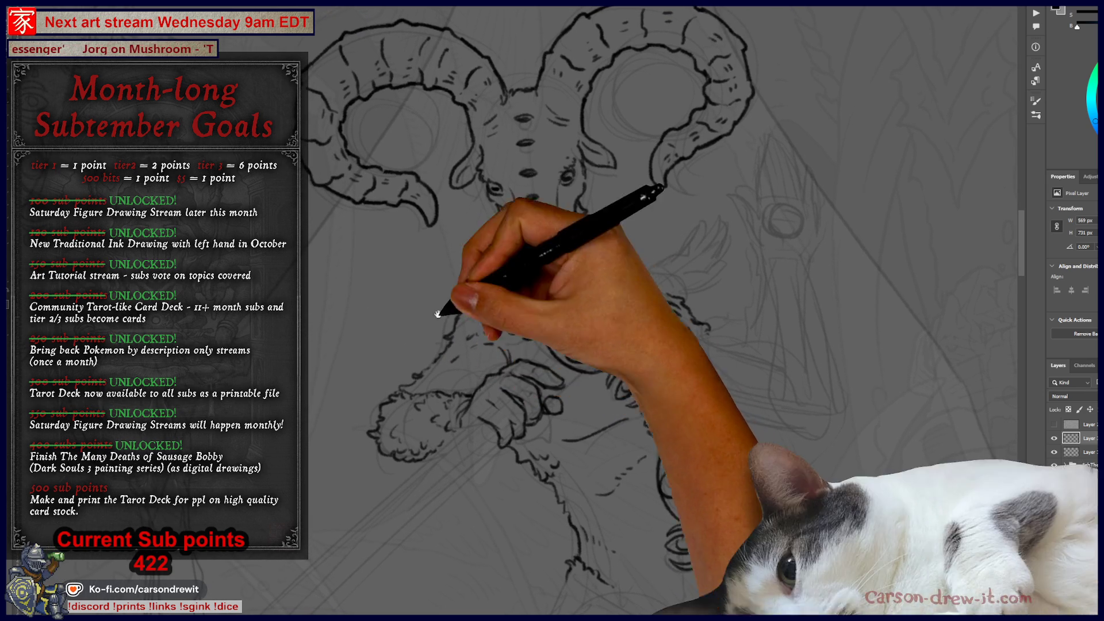
# Ink the horn coils, extending the inner curl and the hook at the lower curl.
pyautogui.moveTo(314, 173); pyautogui.dragTo(389, 419)
pyautogui.moveTo(505, 364); pyautogui.dragTo(466, 410)
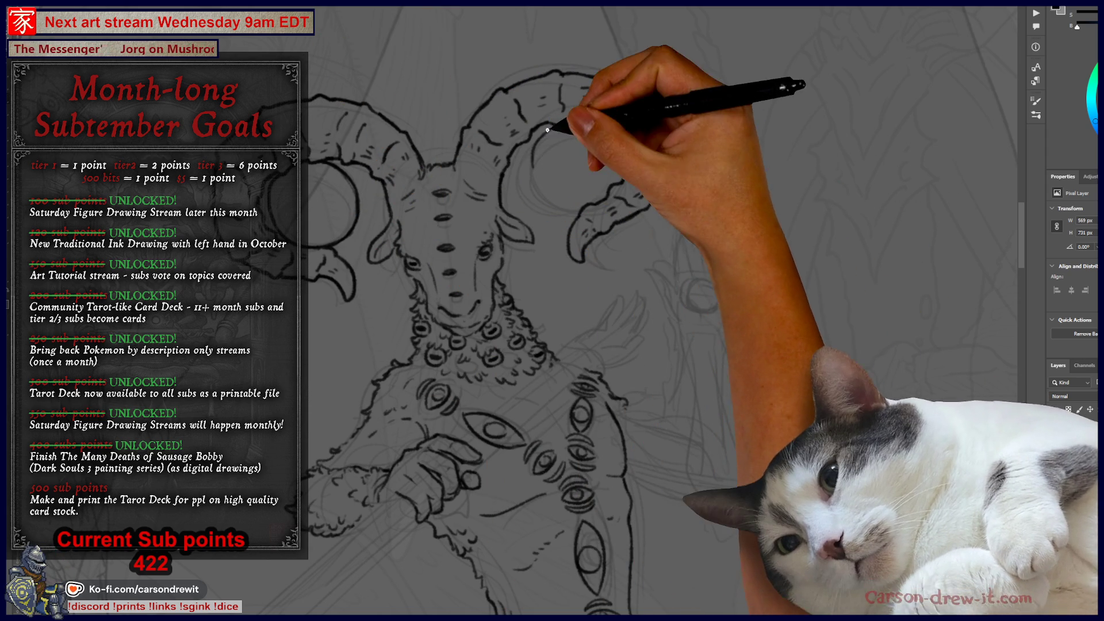
pyautogui.press('ctrl')
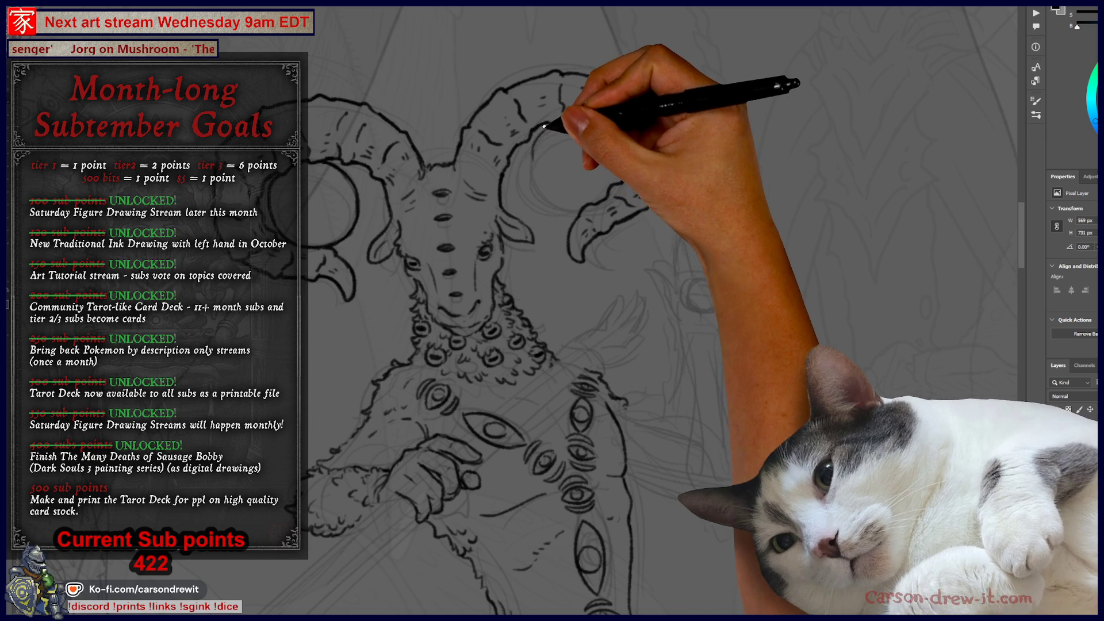
pyautogui.moveTo(541, 196)
pyautogui.mouseDown()
pyautogui.moveTo(572, 209)
pyautogui.moveTo(616, 179)
pyautogui.moveTo(600, 131)
pyautogui.mouseUp()
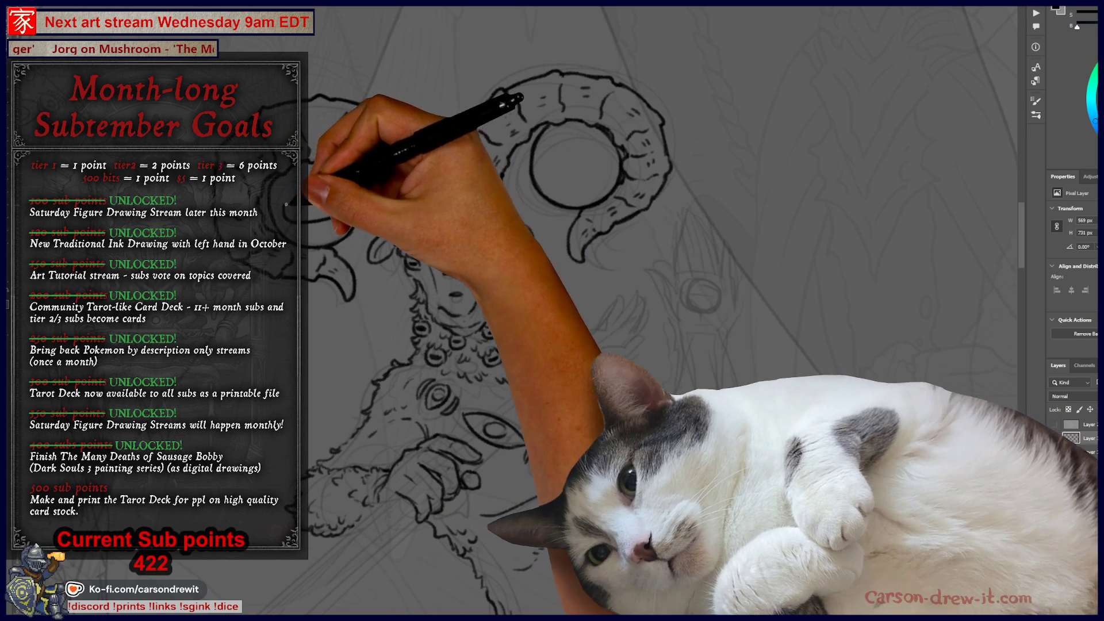
pyautogui.moveTo(610, 218); pyautogui.dragTo(572, 259)
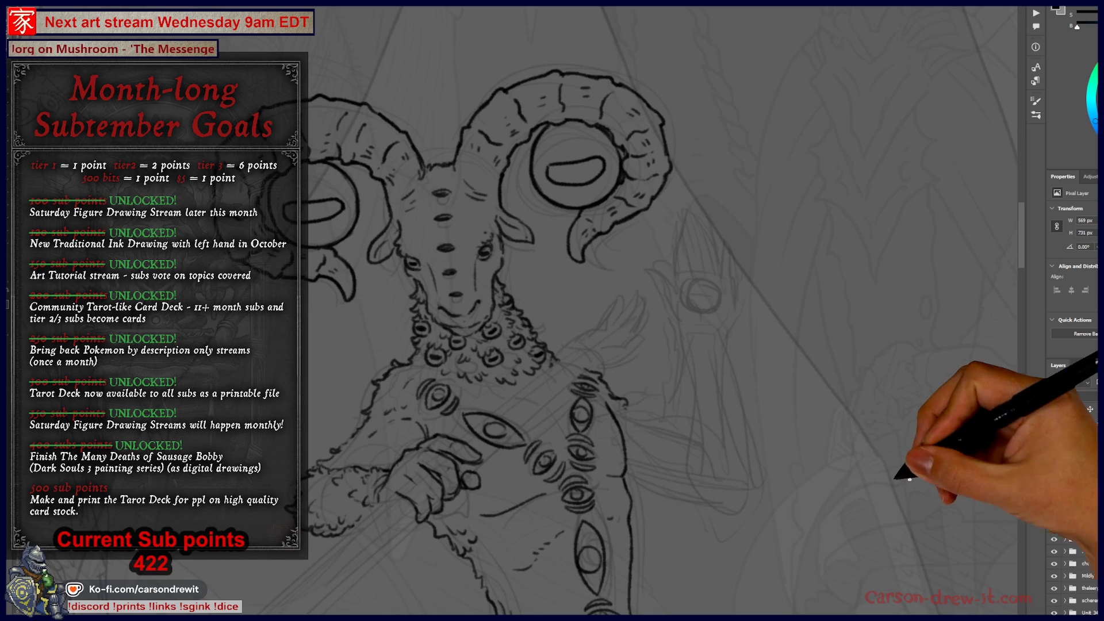
pyautogui.moveTo(897, 431); pyautogui.dragTo(867, 340)
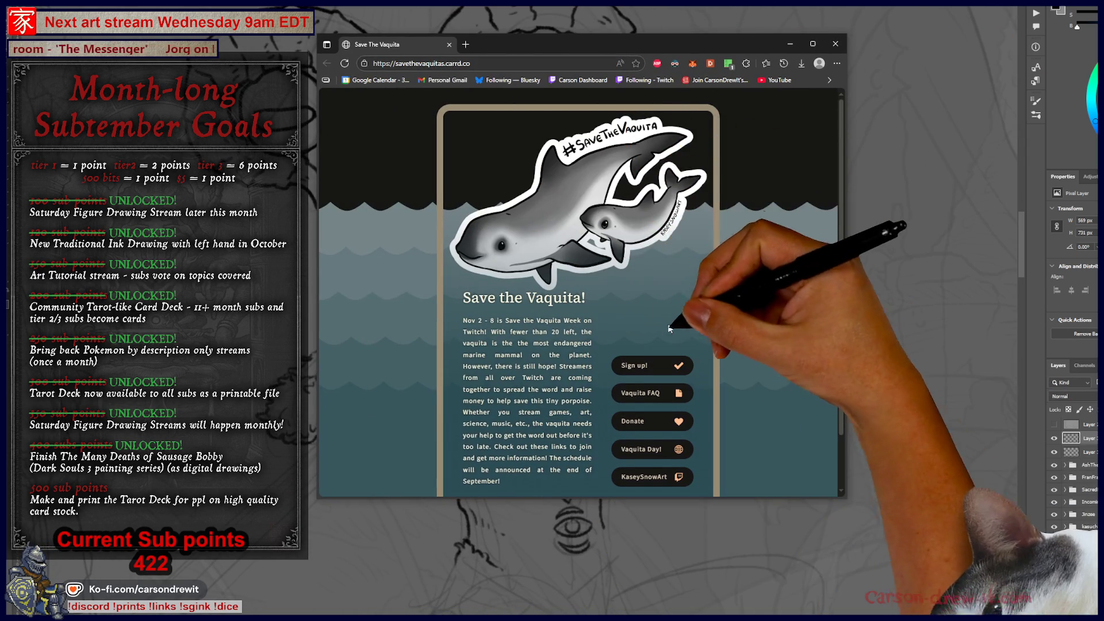
# Open the Save the Vaquita Event FAQ Sheet, scroll through it, and close the browser.
pyautogui.scroll(-2, 656, 326)
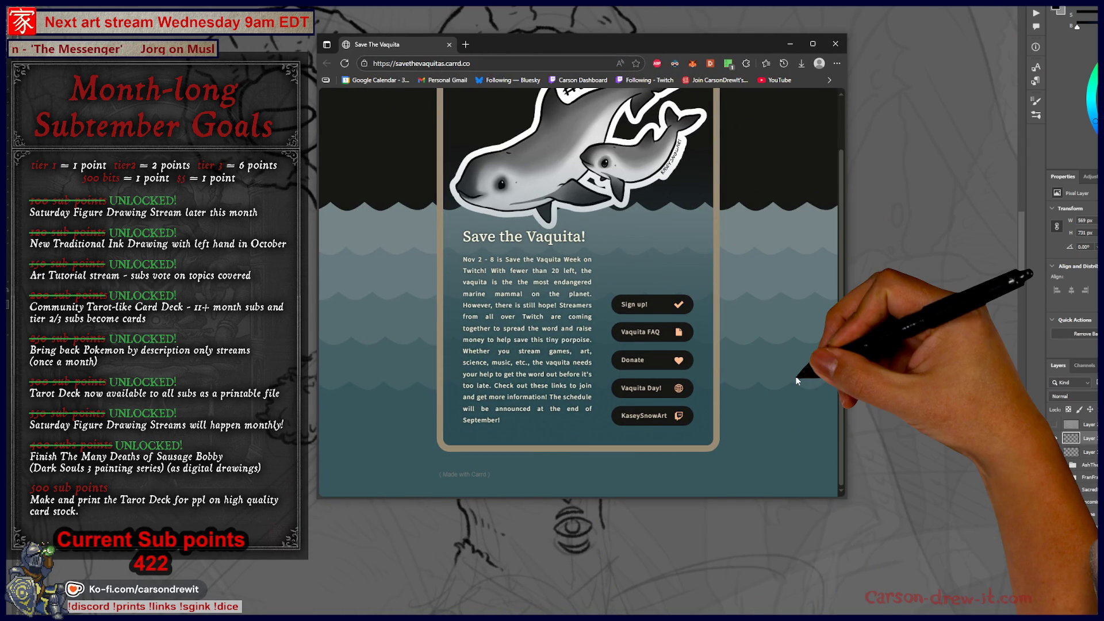
pyautogui.scroll(2, 793, 375)
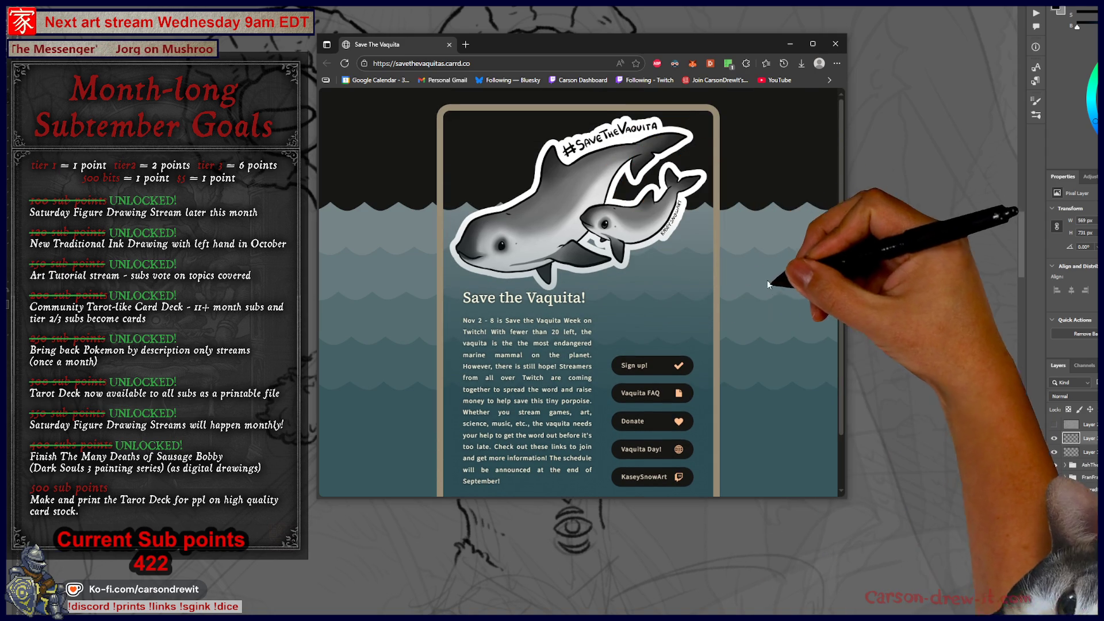
pyautogui.click(654, 394)
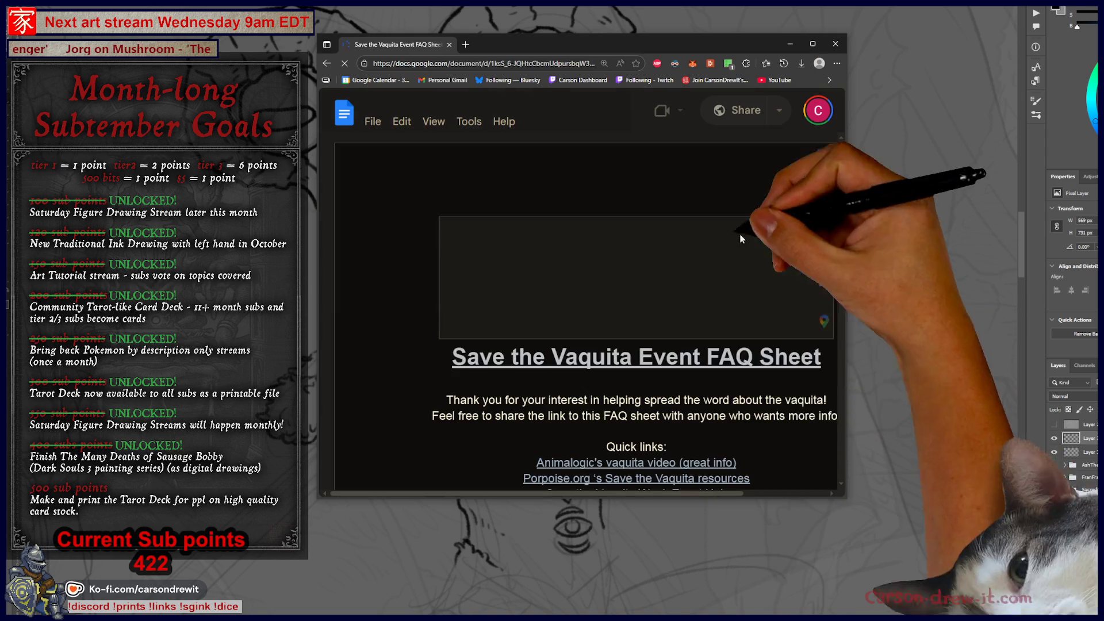
pyautogui.scroll(-5, 765, 299)
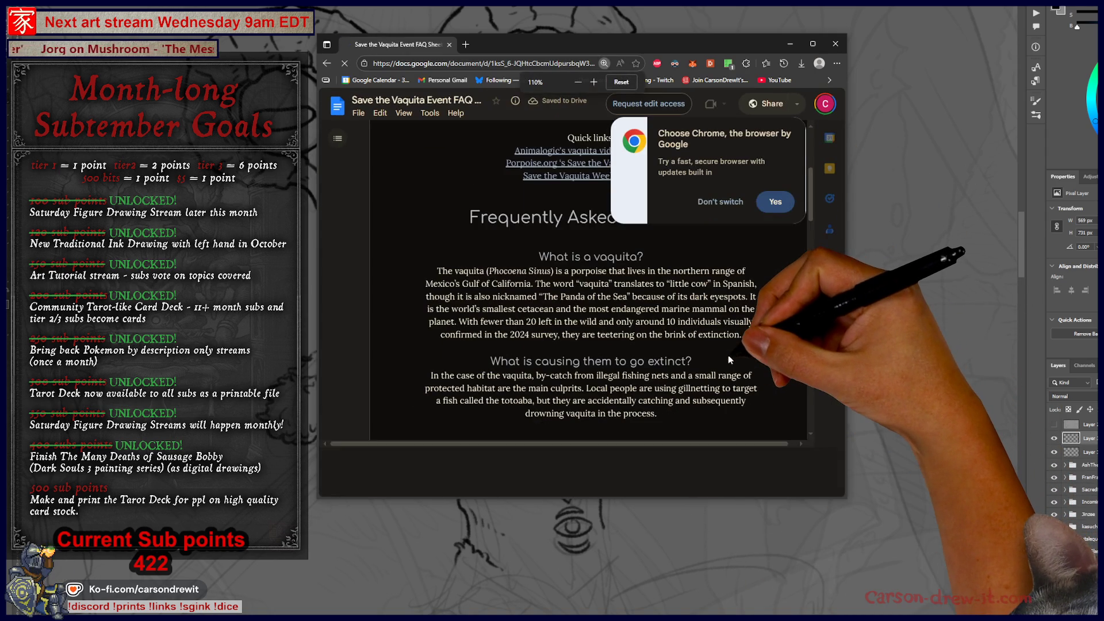
pyautogui.scroll(3, 728, 354)
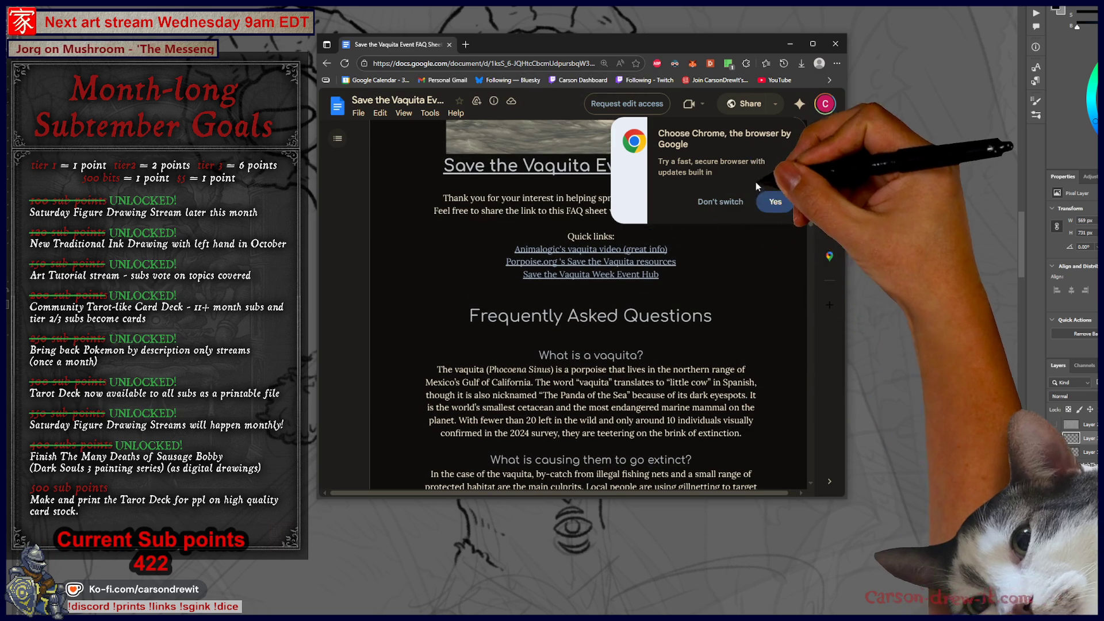
pyautogui.scroll(-3, 742, 259)
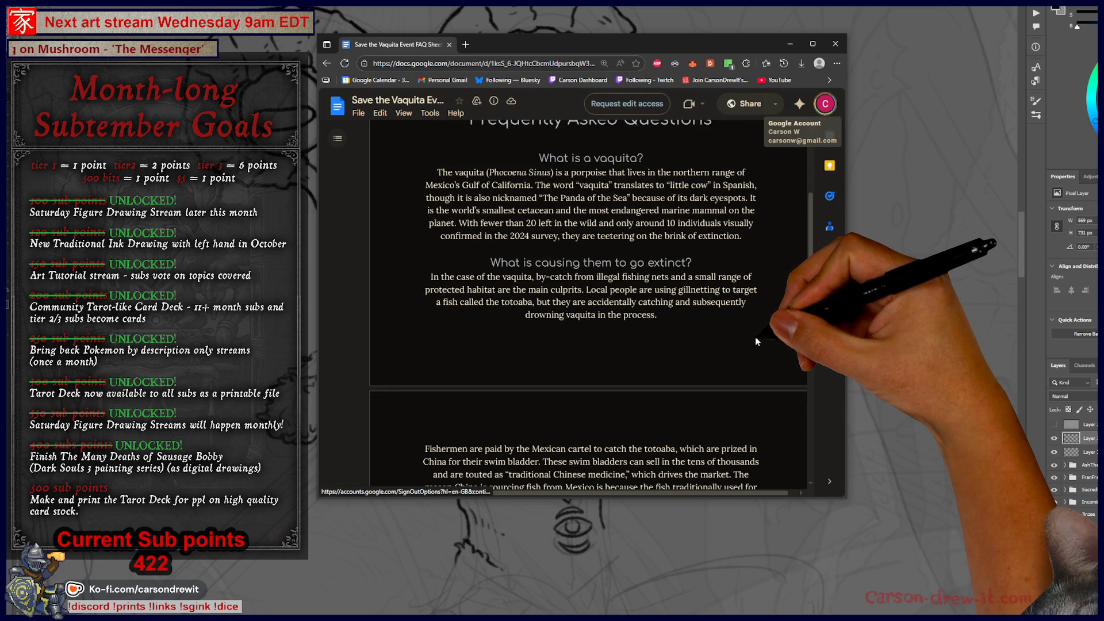
pyautogui.scroll(2, 754, 336)
pyautogui.scroll(-5, 755, 336)
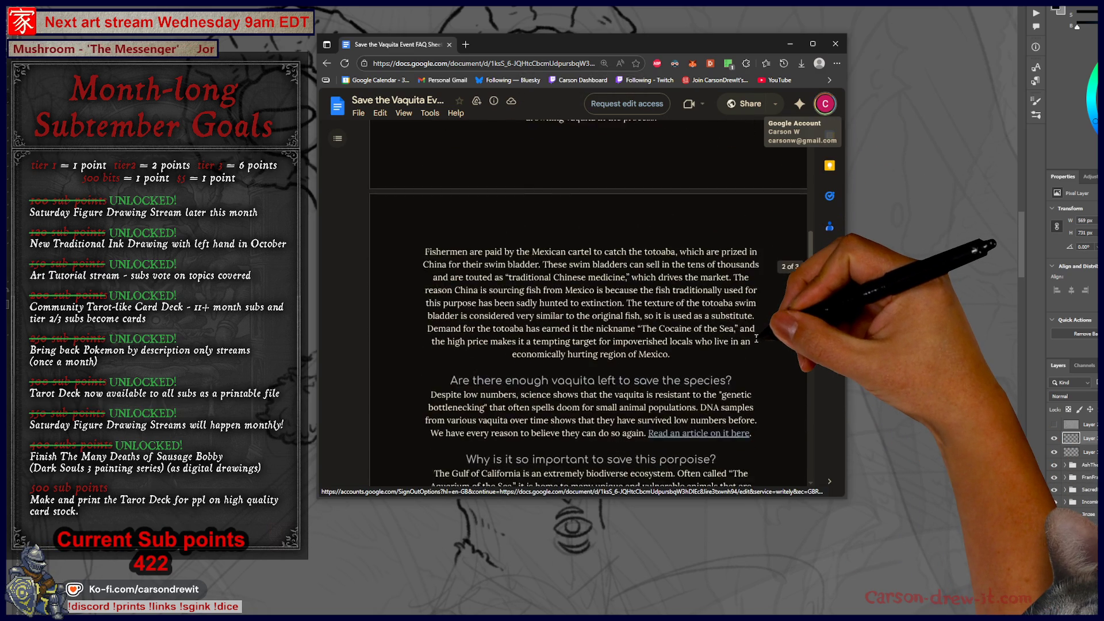
pyautogui.scroll(-2, 756, 339)
pyautogui.scroll(-7, 759, 337)
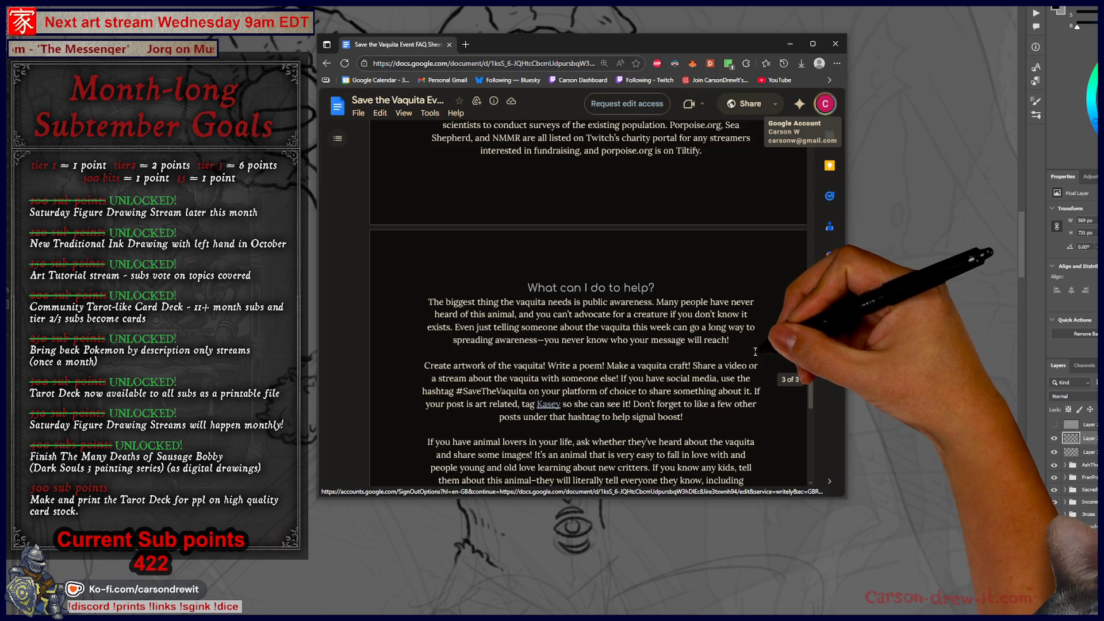
pyautogui.scroll(-7, 757, 351)
pyautogui.scroll(12, 744, 349)
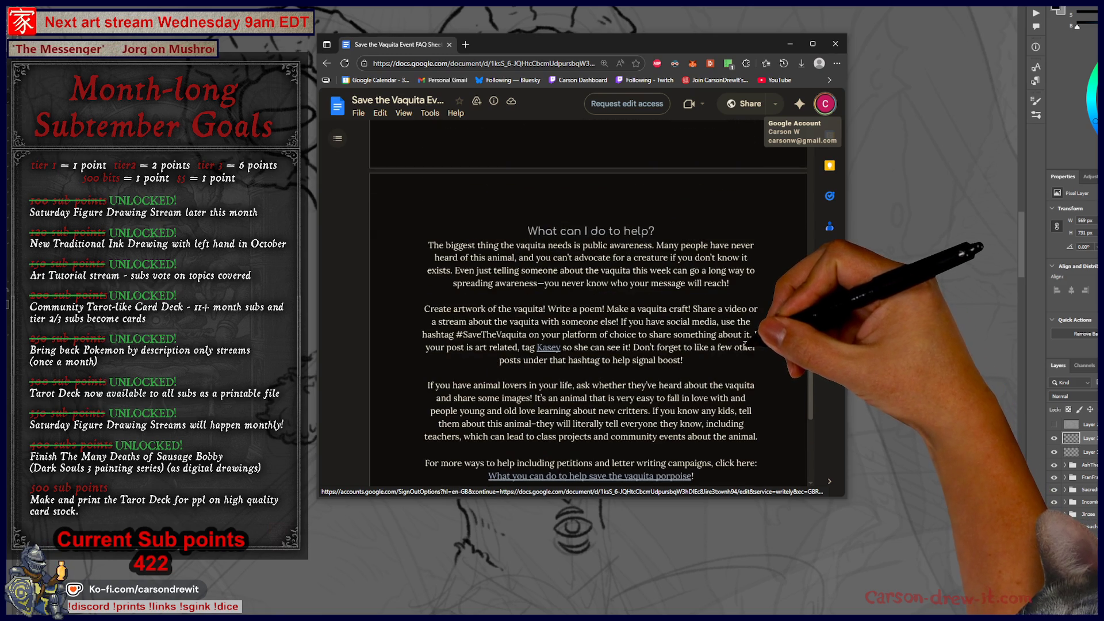
pyautogui.scroll(10, 741, 340)
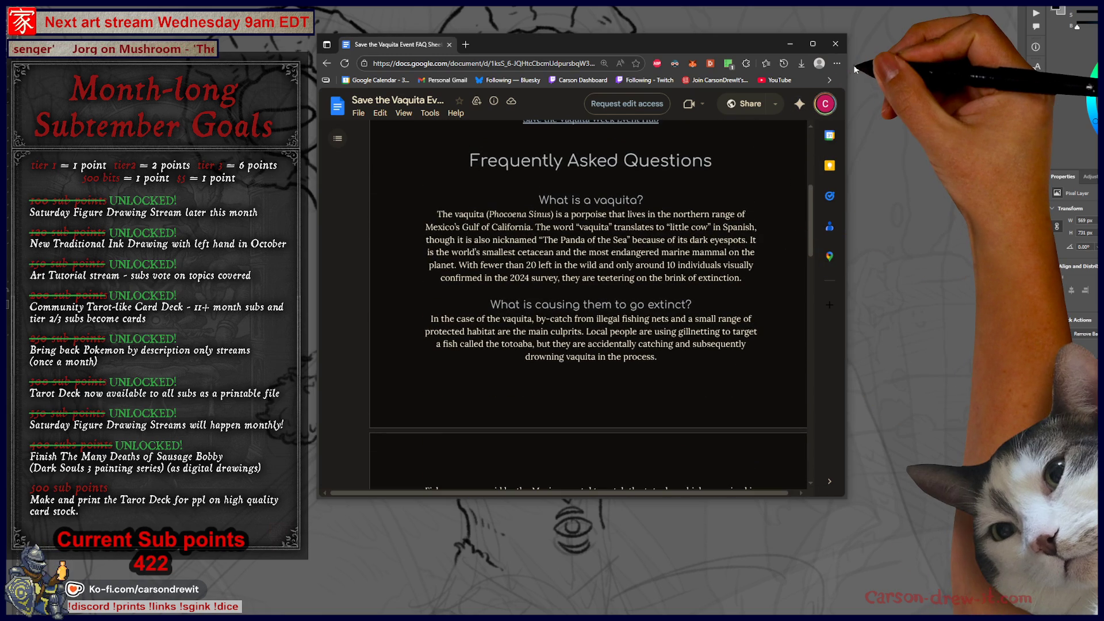
pyautogui.click(790, 43)
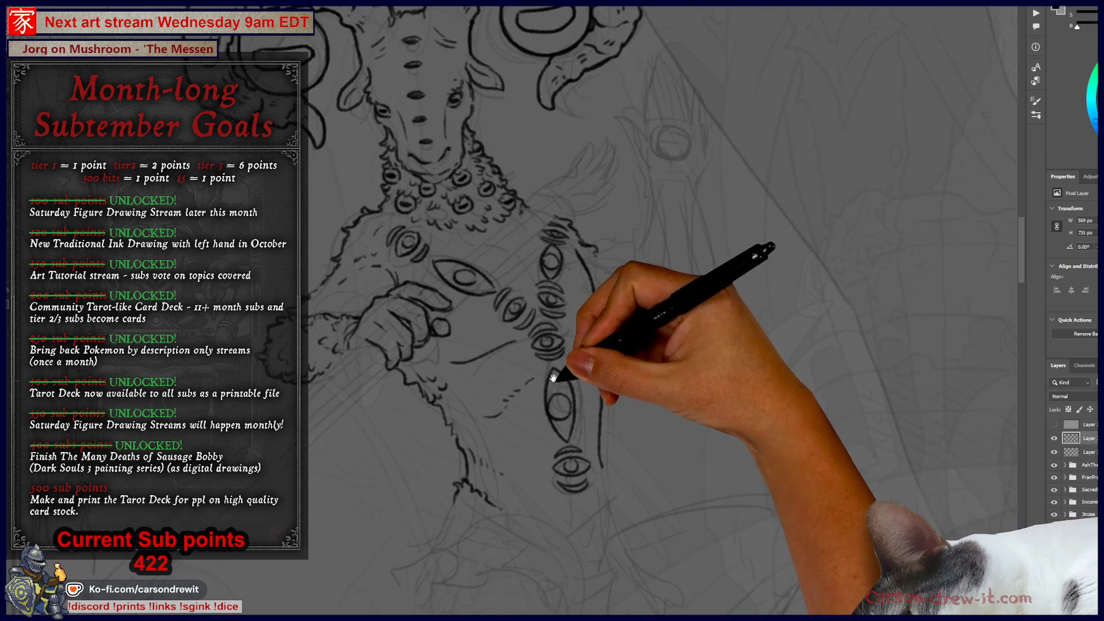
# Ink two short strokes below the lower eye and a waist line across the lower torso.
pyautogui.scroll(-3, 569, 299)
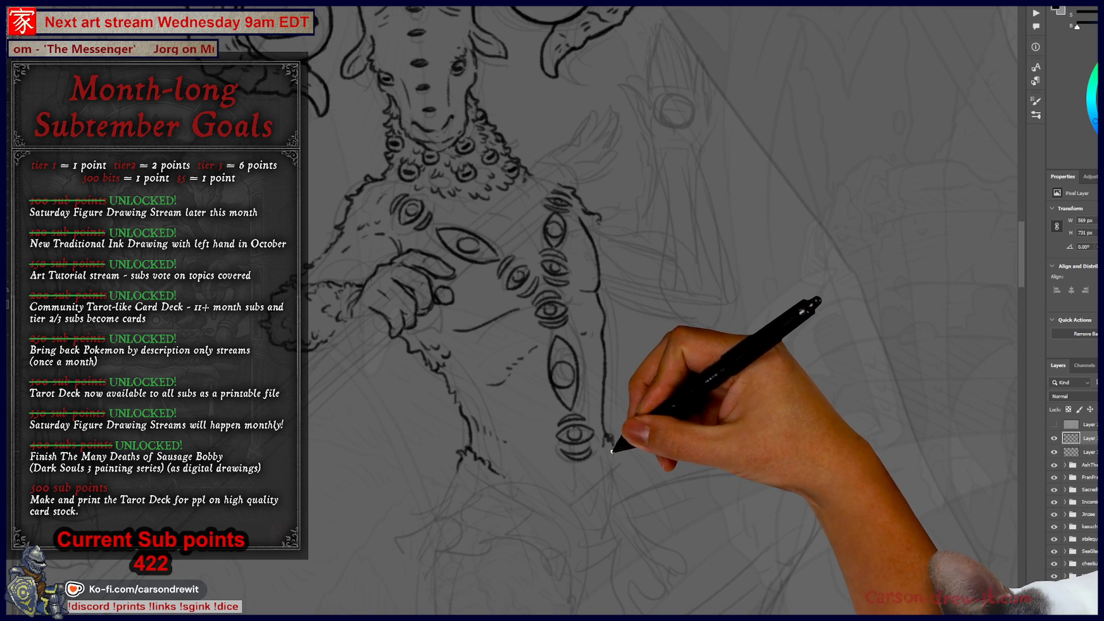
pyautogui.moveTo(612, 443); pyautogui.dragTo(593, 478)
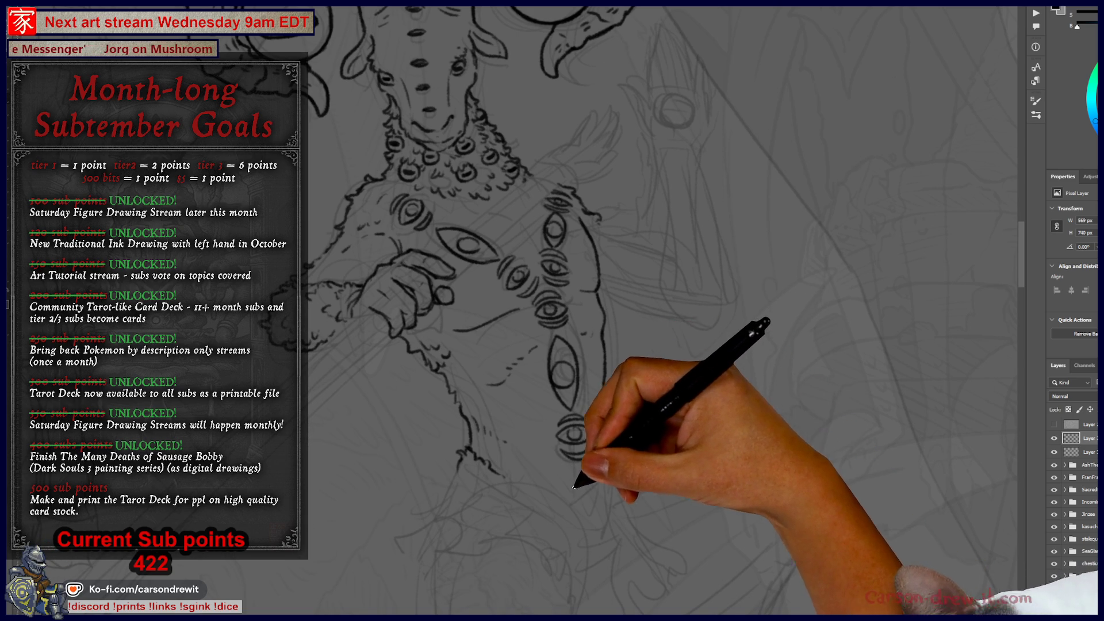
pyautogui.moveTo(586, 473); pyautogui.dragTo(584, 477)
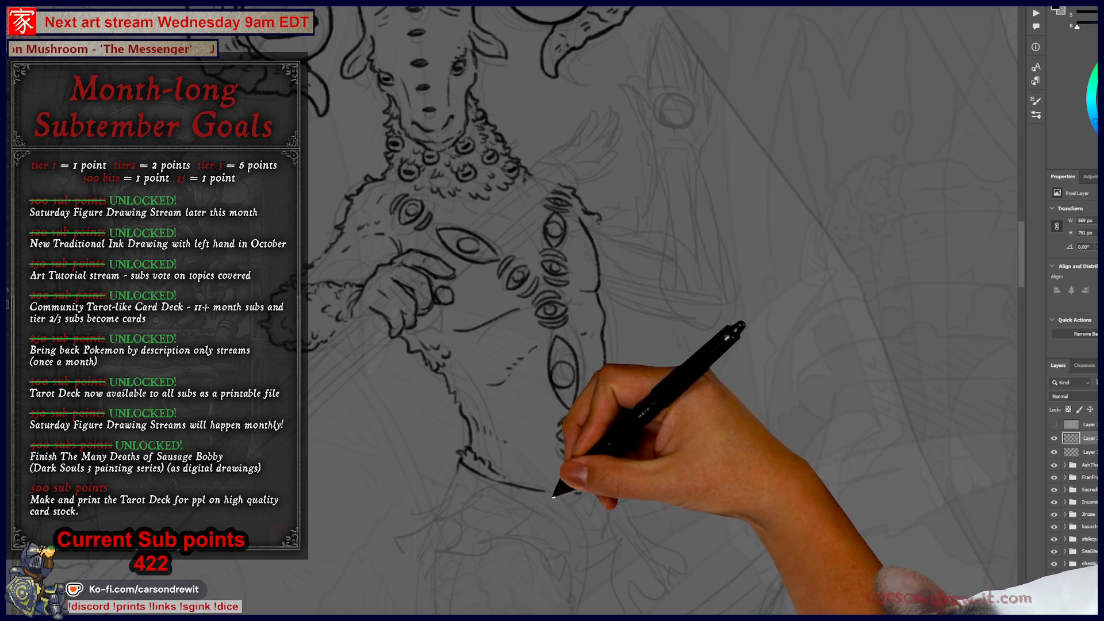
pyautogui.scroll(-5, 572, 519)
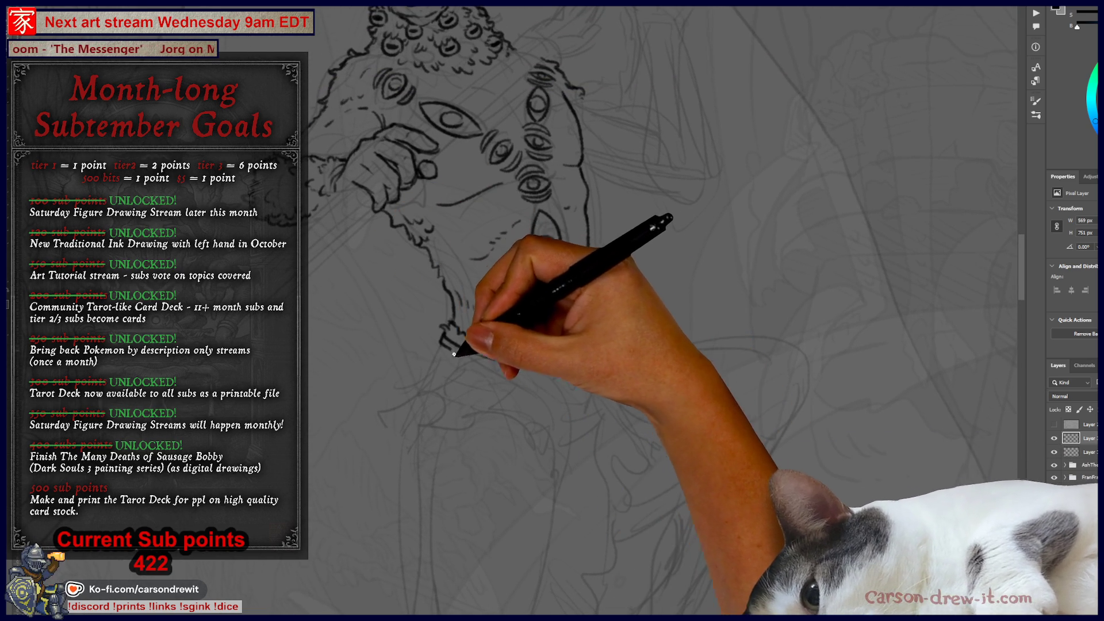
pyautogui.moveTo(493, 370); pyautogui.dragTo(531, 386)
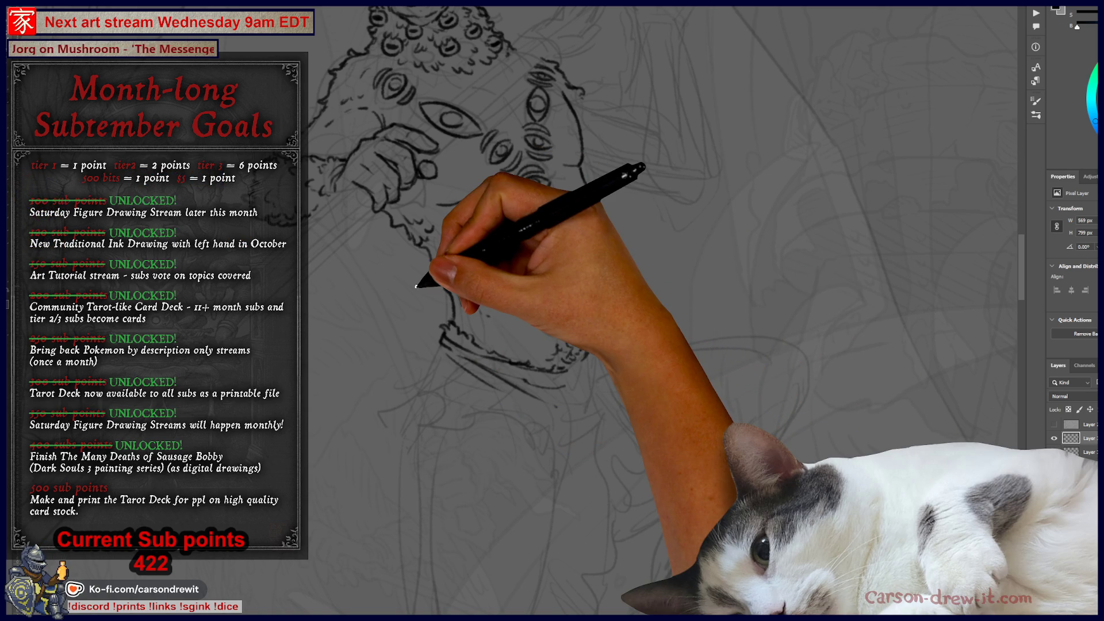
pyautogui.moveTo(512, 318); pyautogui.dragTo(488, 428)
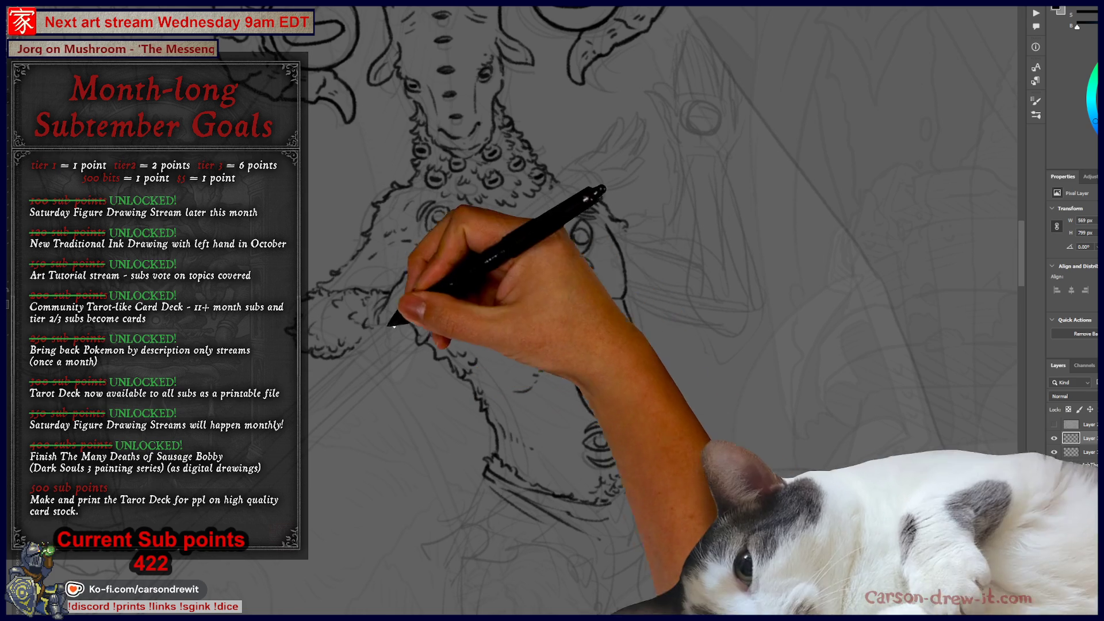
pyautogui.scroll(-3, 573, 352)
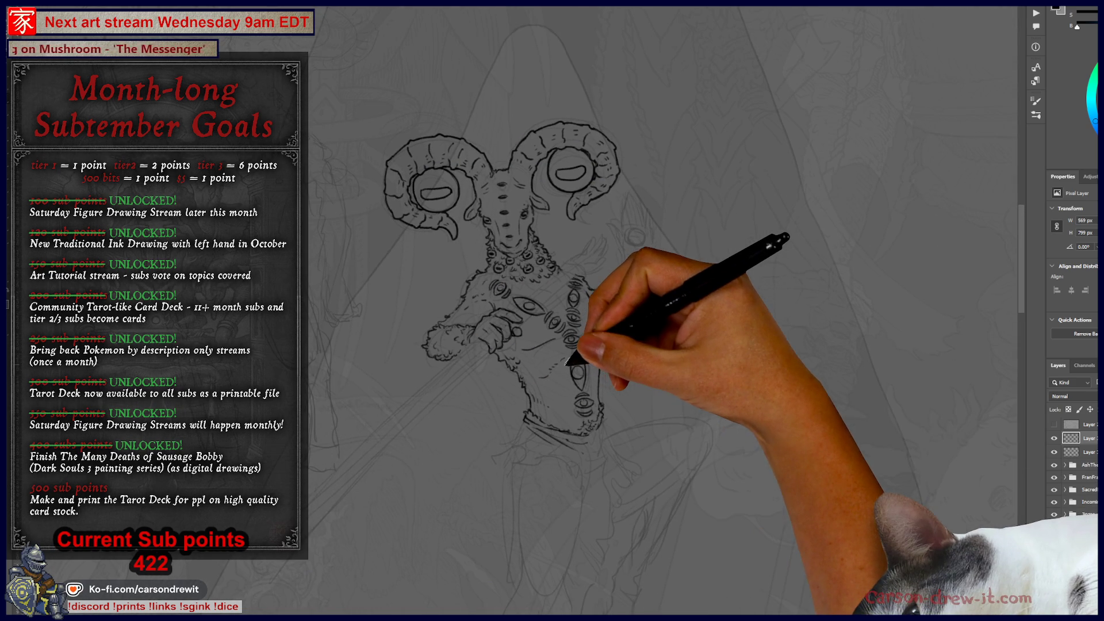
# Bring the ram's upper body and chest into view, ready to ink the staff.
pyautogui.scroll(3, 617, 394)
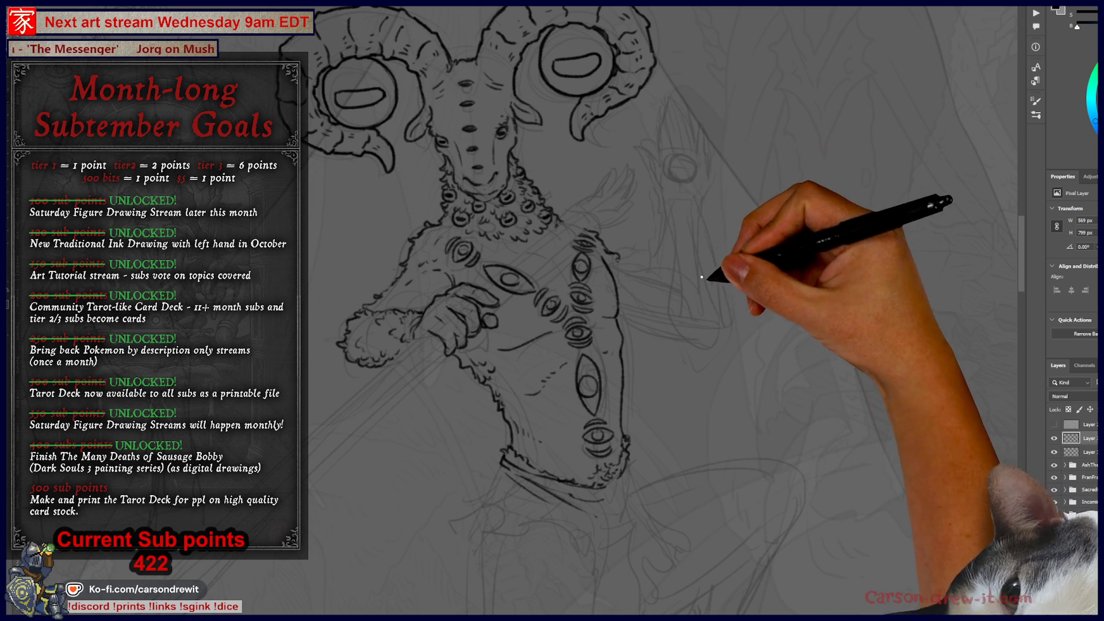
pyautogui.moveTo(656, 296); pyautogui.dragTo(720, 349)
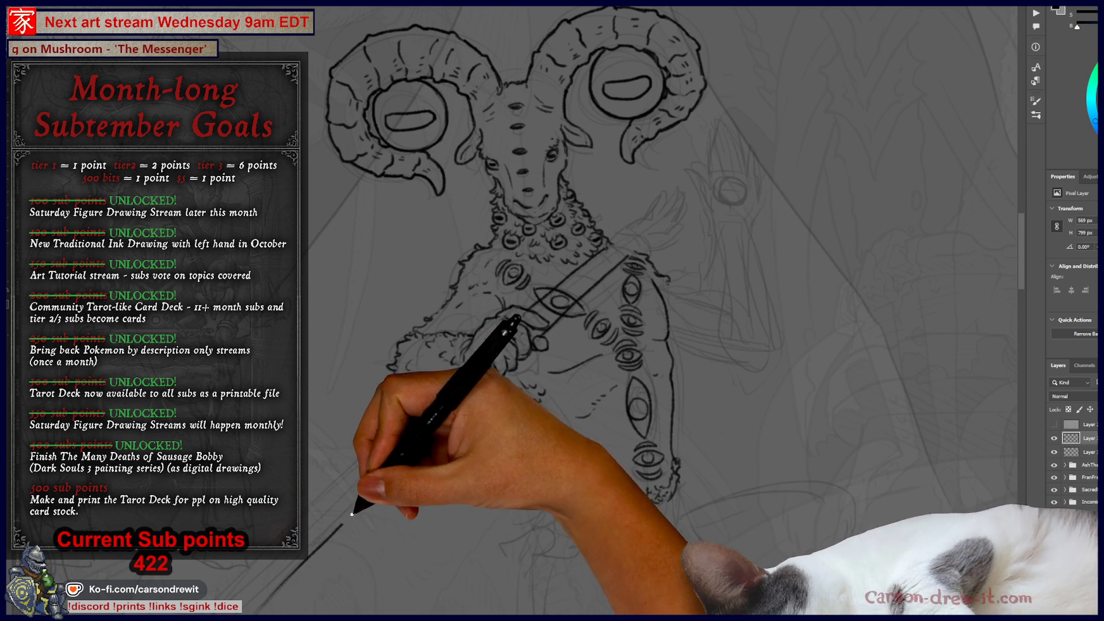
# Ink the staff diagonally across the chest, extending it up toward the shoulder.
pyautogui.moveTo(419, 446); pyautogui.dragTo(493, 308)
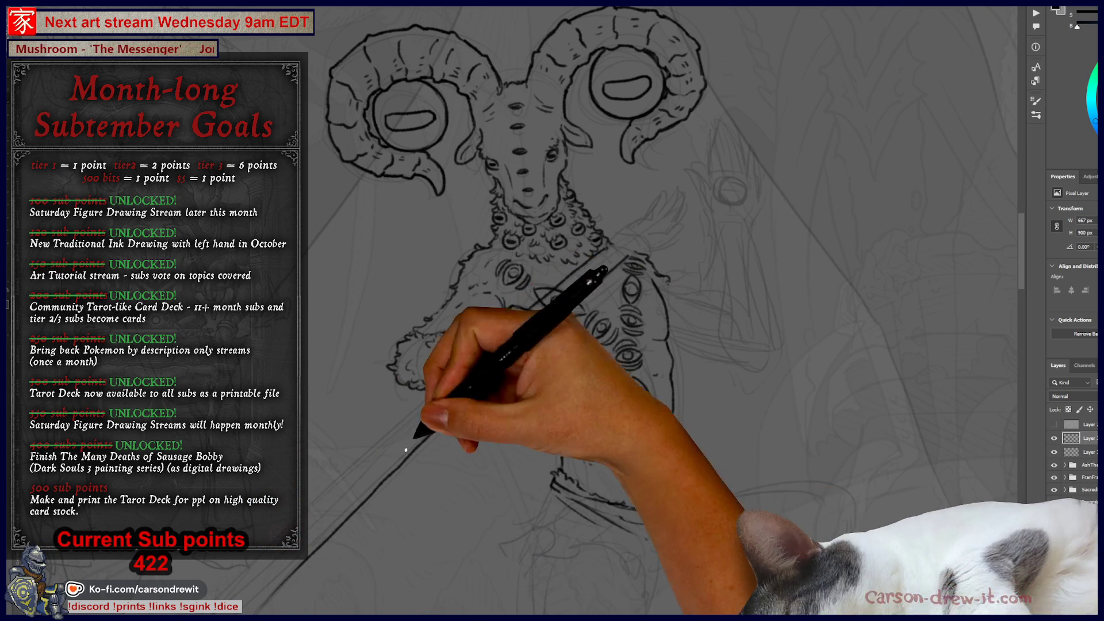
pyautogui.moveTo(575, 288)
pyautogui.mouseDown()
pyautogui.moveTo(679, 219)
pyautogui.moveTo(702, 178)
pyautogui.mouseUp()
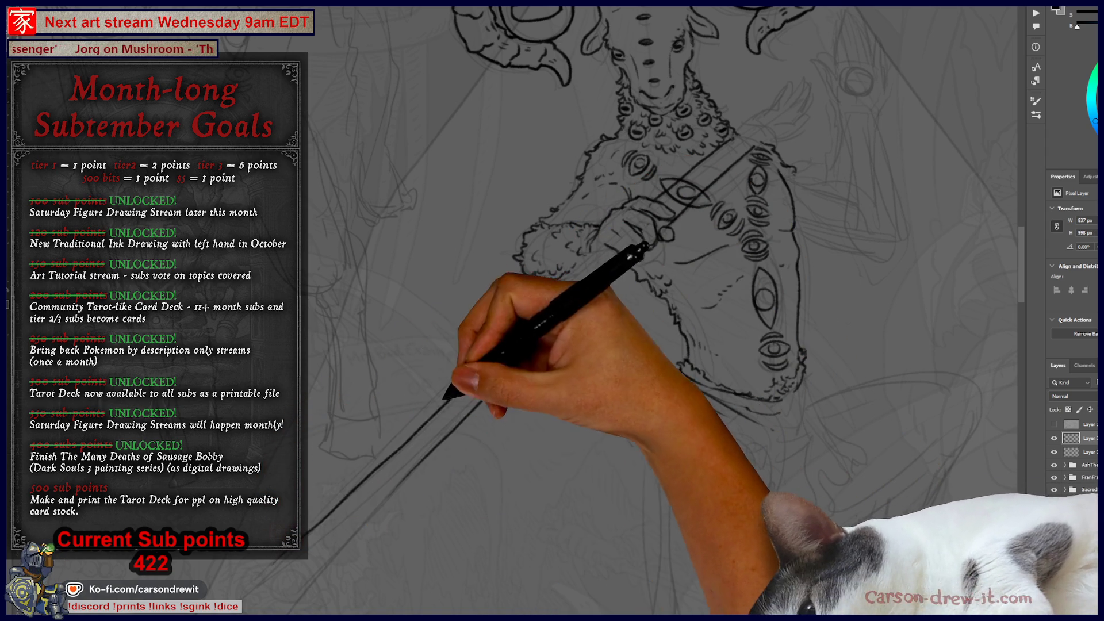
pyautogui.moveTo(537, 305); pyautogui.dragTo(597, 250)
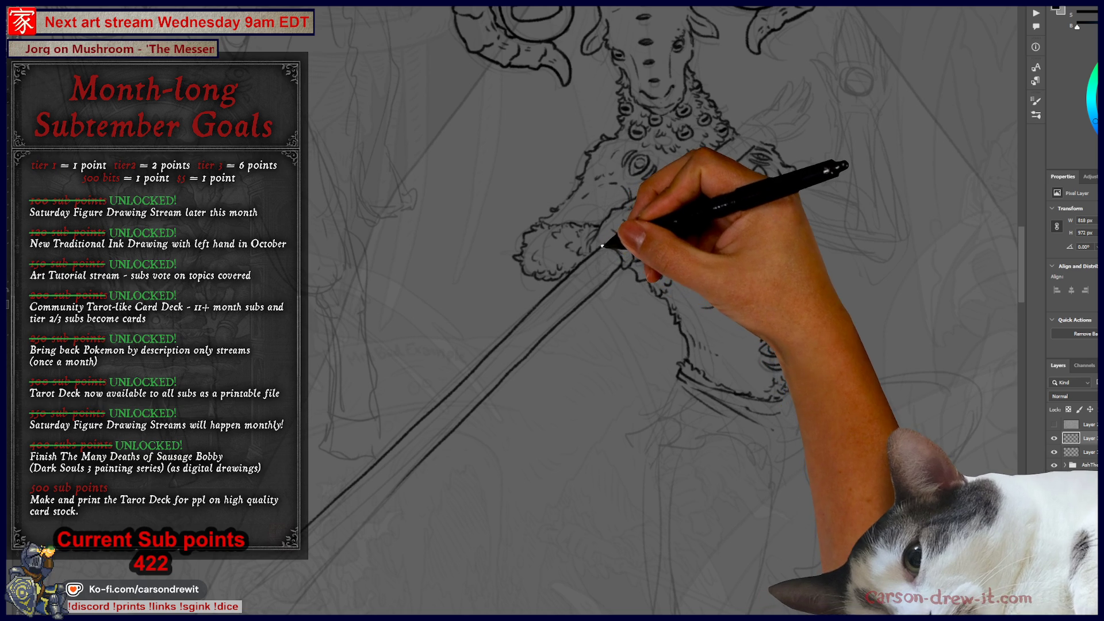
pyautogui.moveTo(653, 300); pyautogui.dragTo(583, 413)
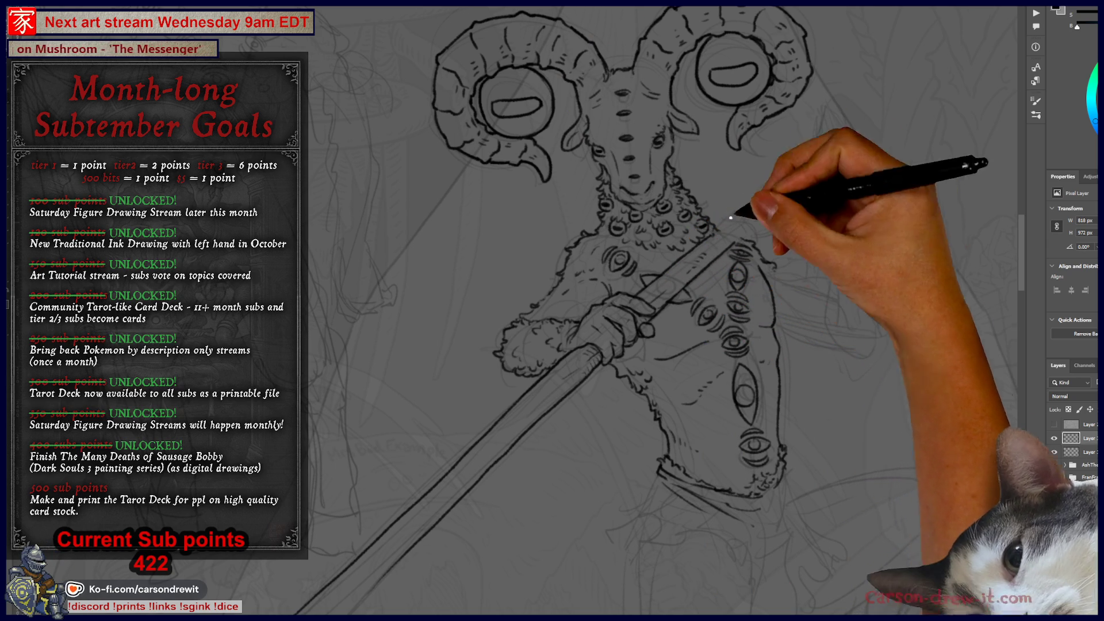
pyautogui.moveTo(528, 432)
pyautogui.mouseDown()
pyautogui.moveTo(626, 345)
pyautogui.moveTo(623, 419)
pyautogui.moveTo(406, 160)
pyautogui.moveTo(638, 280)
pyautogui.mouseUp()
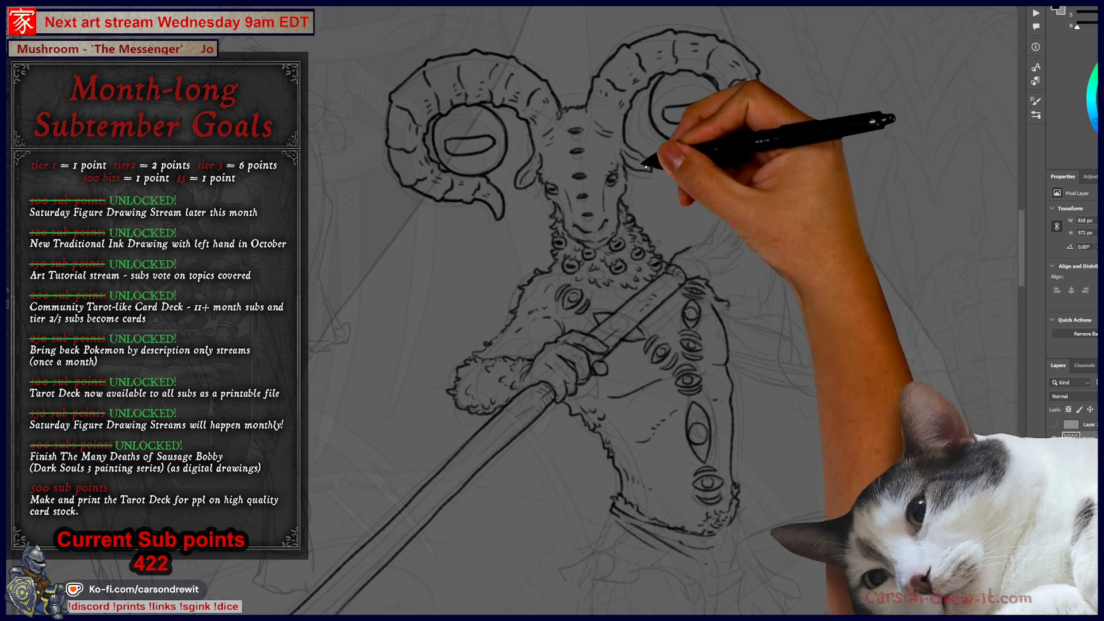
pyautogui.press('ctrl')
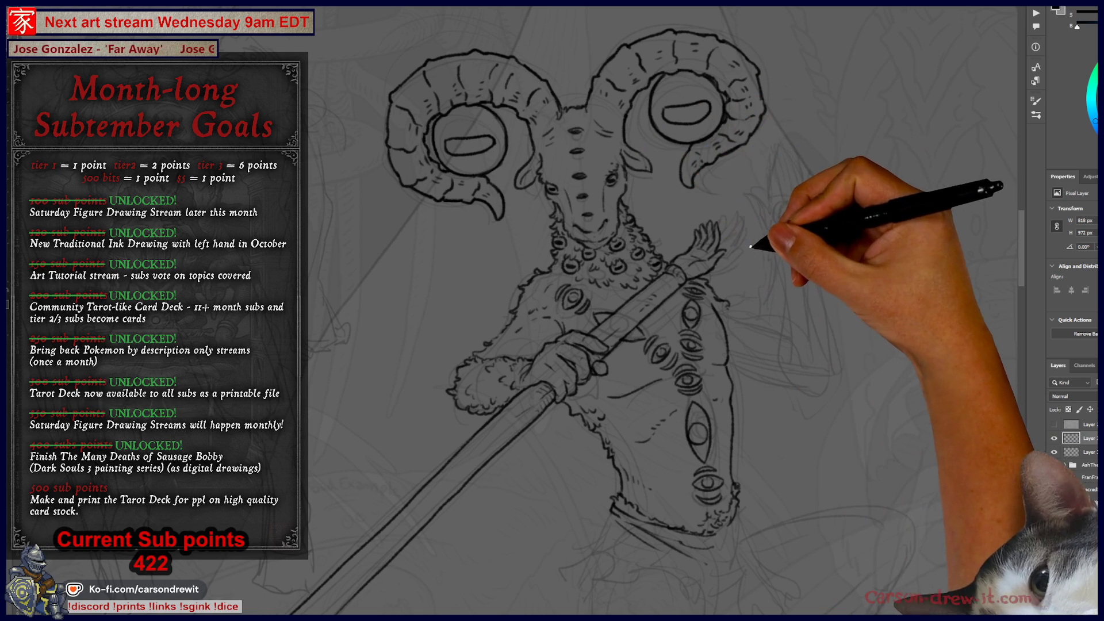
# Add fur hatching near the ram's shoulder, then zoom in on the lower staff.
pyautogui.moveTo(696, 235); pyautogui.dragTo(688, 255)
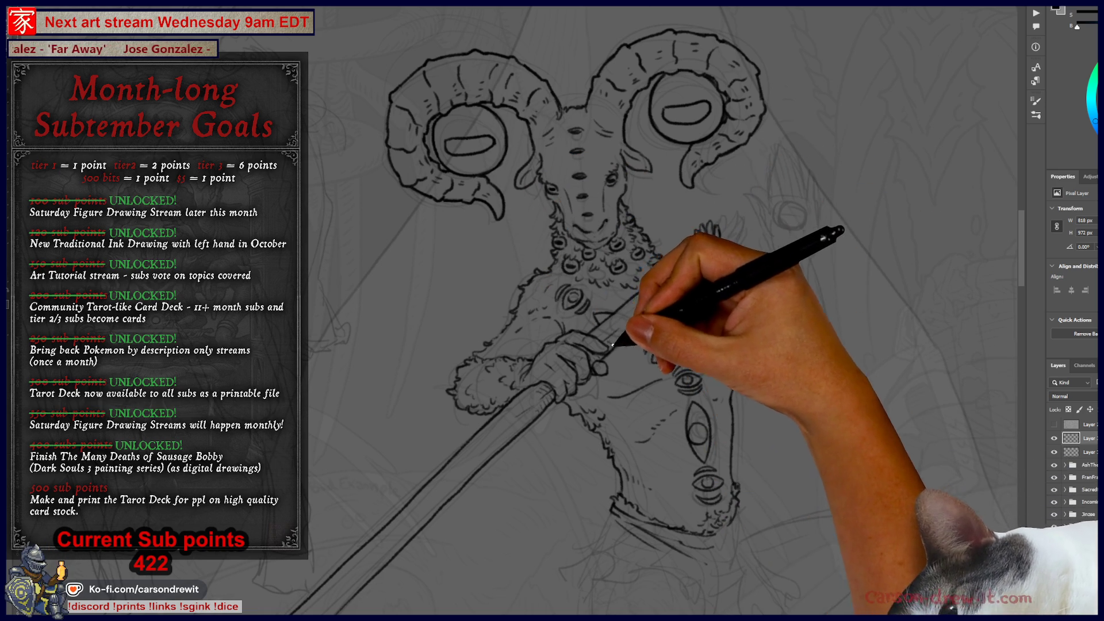
pyautogui.moveTo(645, 325)
pyautogui.mouseDown()
pyautogui.moveTo(784, 336)
pyautogui.moveTo(751, 271)
pyautogui.moveTo(486, 493)
pyautogui.mouseUp()
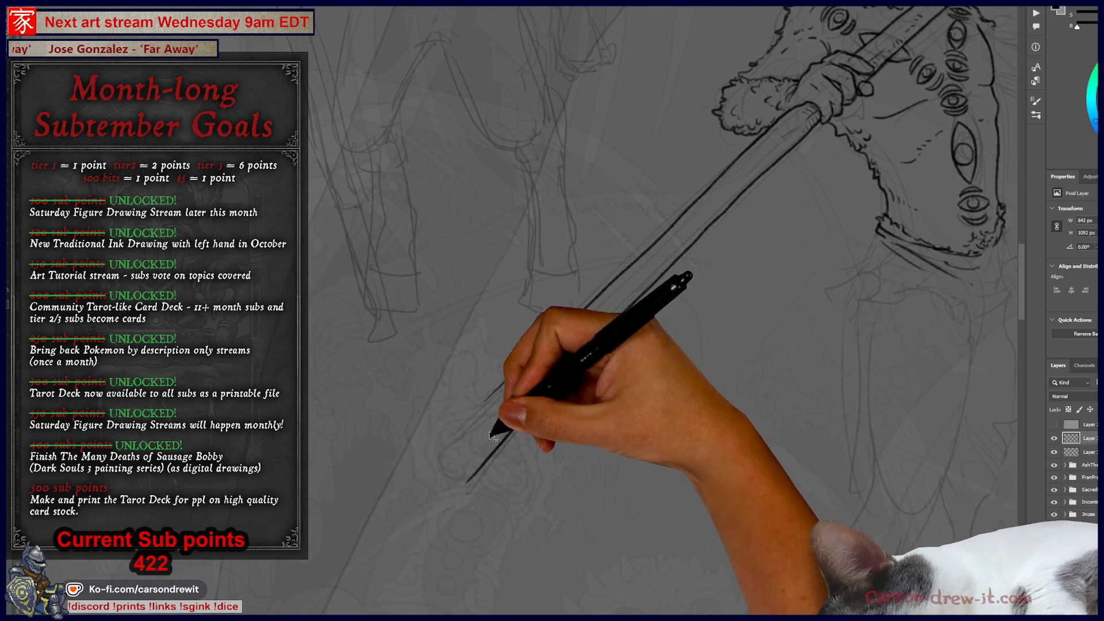
# Undo the stray stroke and redraw the staff's lower and upper edges with a capped end.
pyautogui.hotkey('ctrl', 'z')
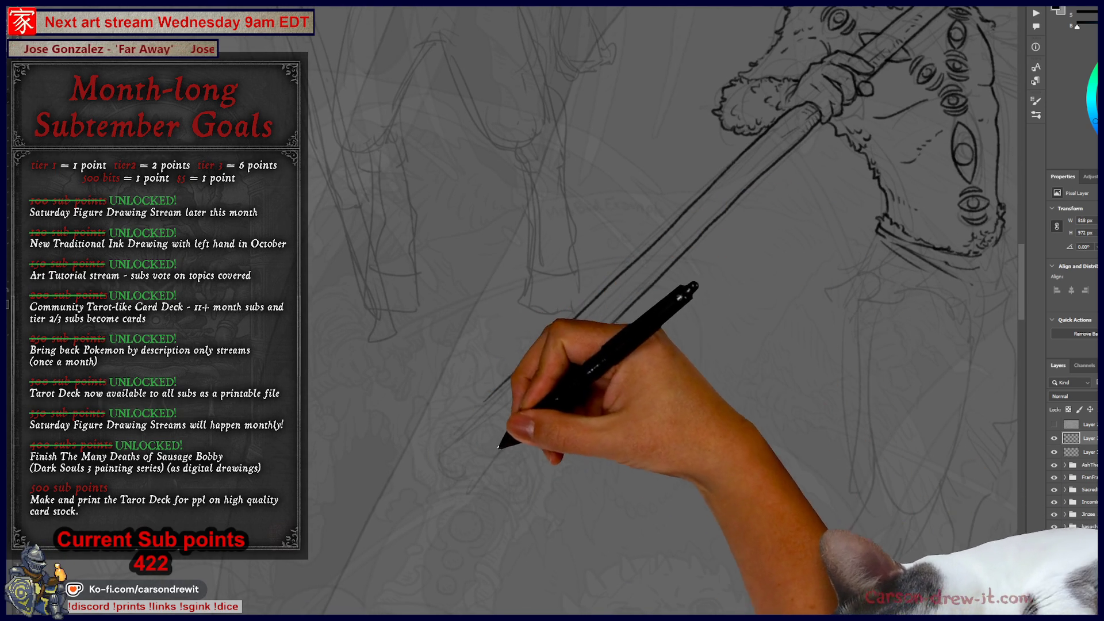
pyautogui.moveTo(465, 478); pyautogui.dragTo(628, 309)
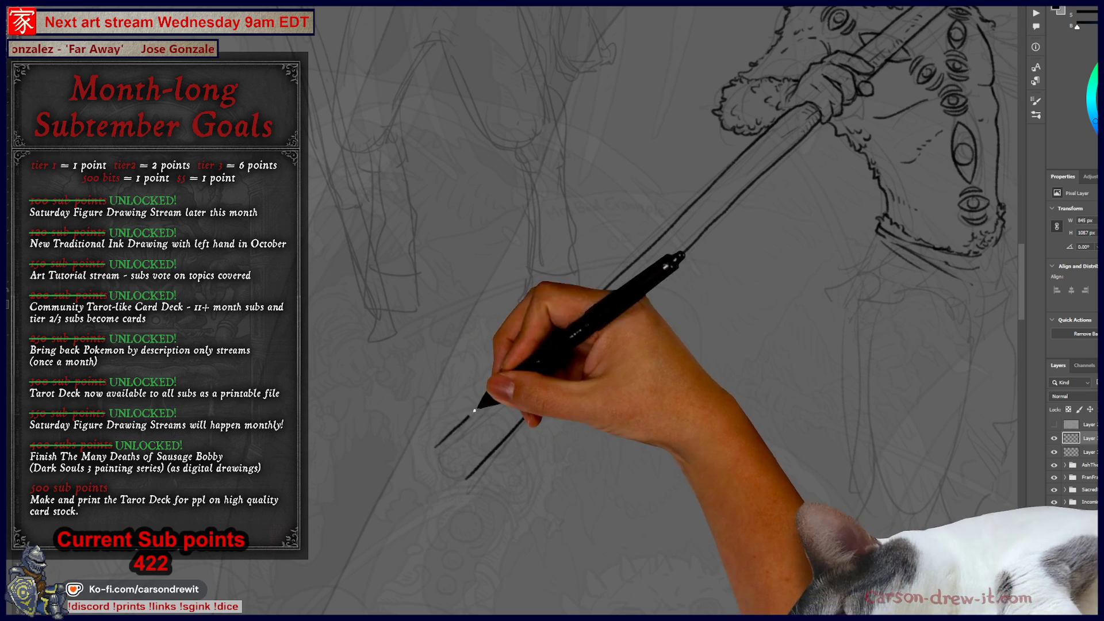
pyautogui.moveTo(434, 445); pyautogui.dragTo(530, 357)
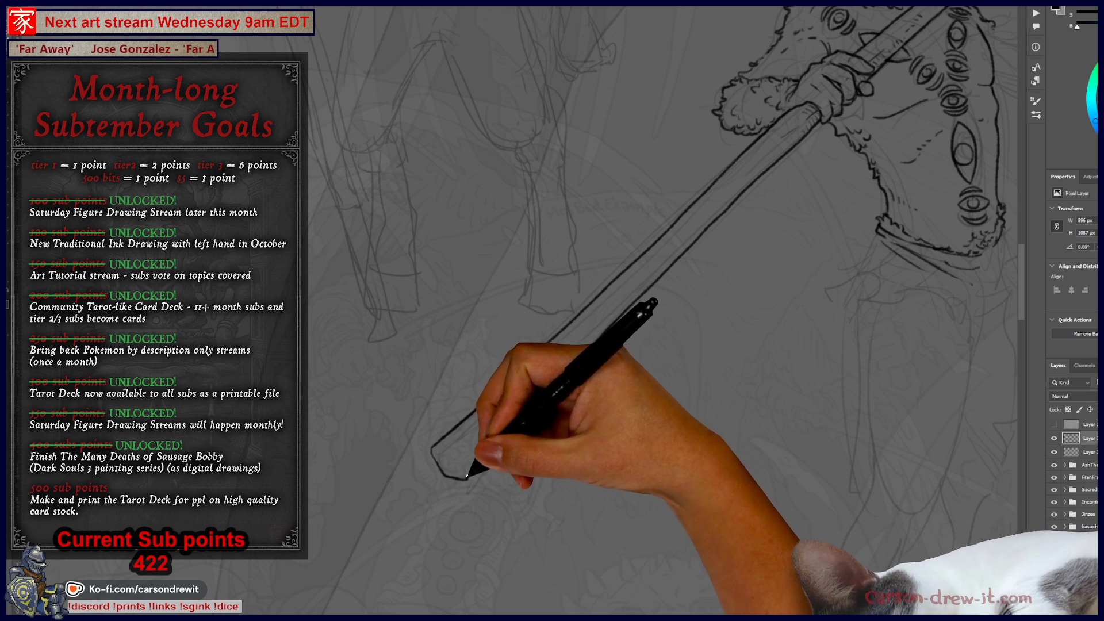
pyautogui.moveTo(450, 456)
pyautogui.mouseDown()
pyautogui.moveTo(472, 454)
pyautogui.moveTo(428, 518)
pyautogui.moveTo(406, 530)
pyautogui.mouseUp()
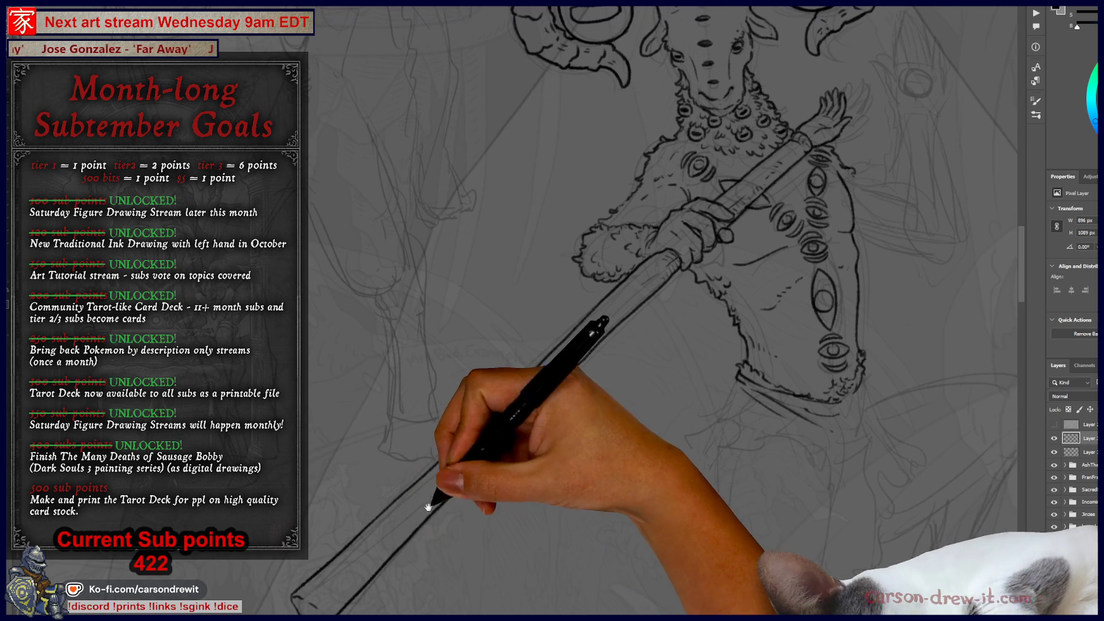
pyautogui.moveTo(502, 394)
pyautogui.mouseDown()
pyautogui.moveTo(444, 395)
pyautogui.moveTo(450, 451)
pyautogui.moveTo(438, 458)
pyautogui.moveTo(511, 404)
pyautogui.moveTo(432, 428)
pyautogui.mouseUp()
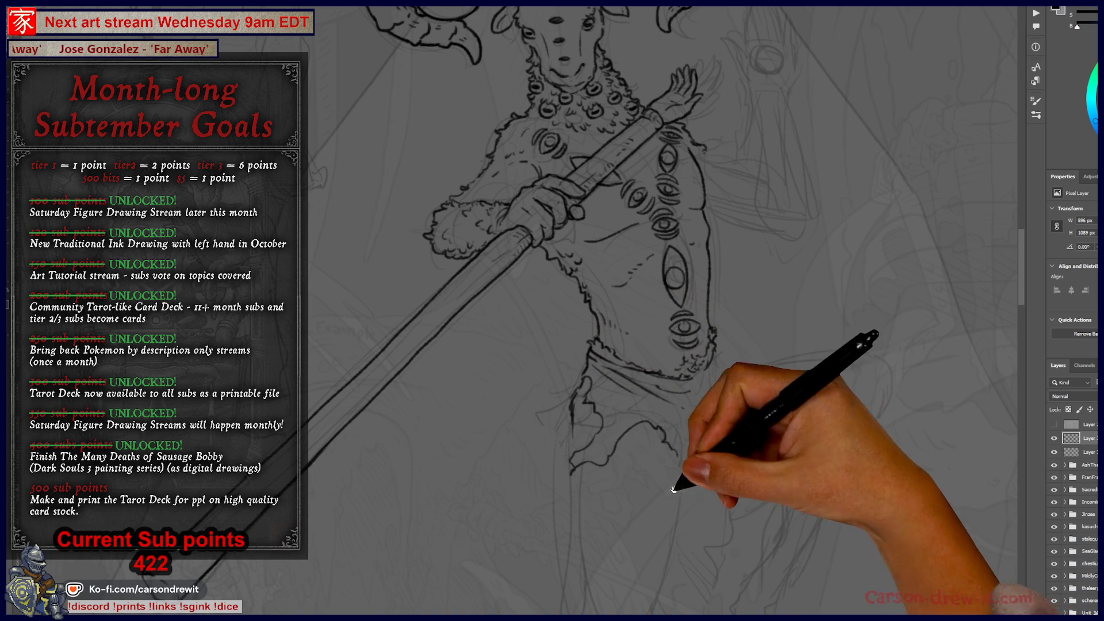
# Extend the loincloth outline downward and add ragged tufts along its hem.
pyautogui.moveTo(625, 376); pyautogui.dragTo(548, 393)
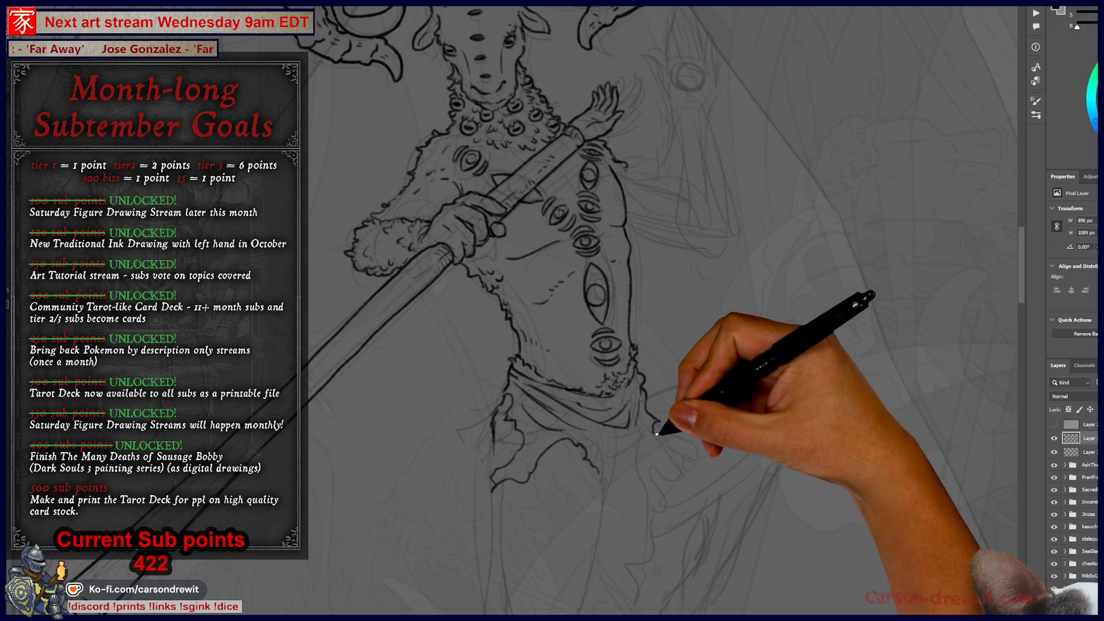
pyautogui.moveTo(676, 498); pyautogui.dragTo(665, 561)
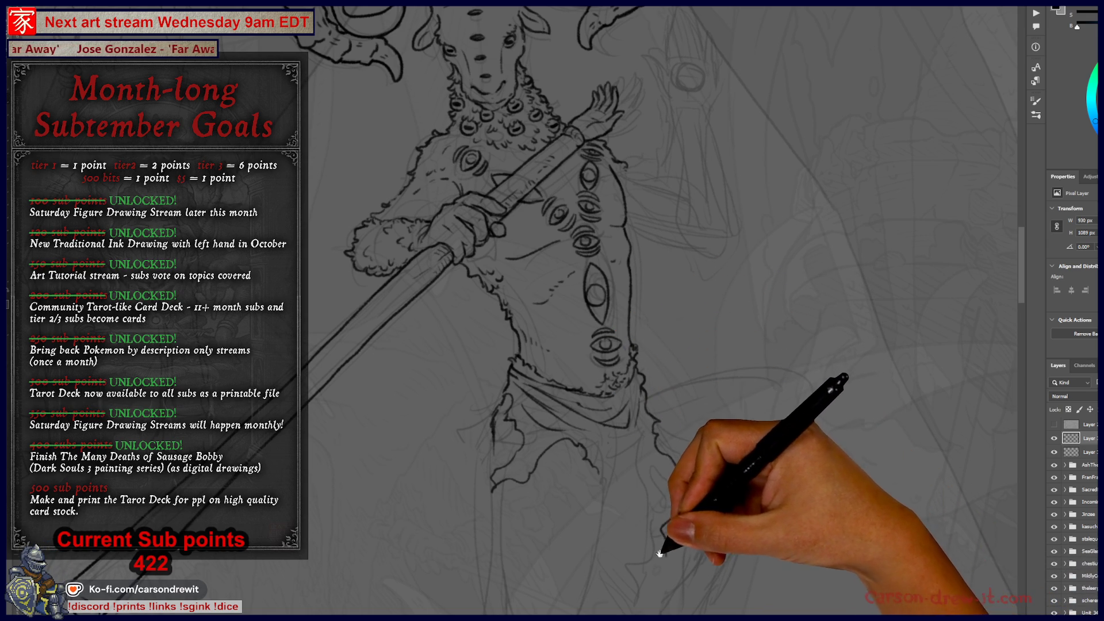
pyautogui.scroll(-4, 667, 506)
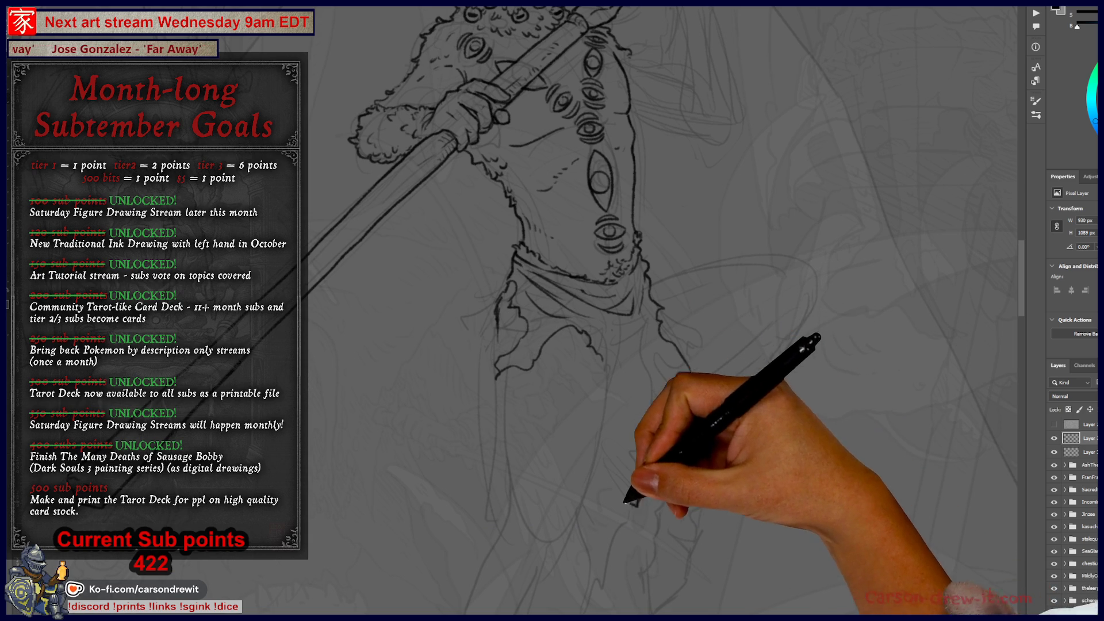
pyautogui.moveTo(604, 532); pyautogui.dragTo(595, 536)
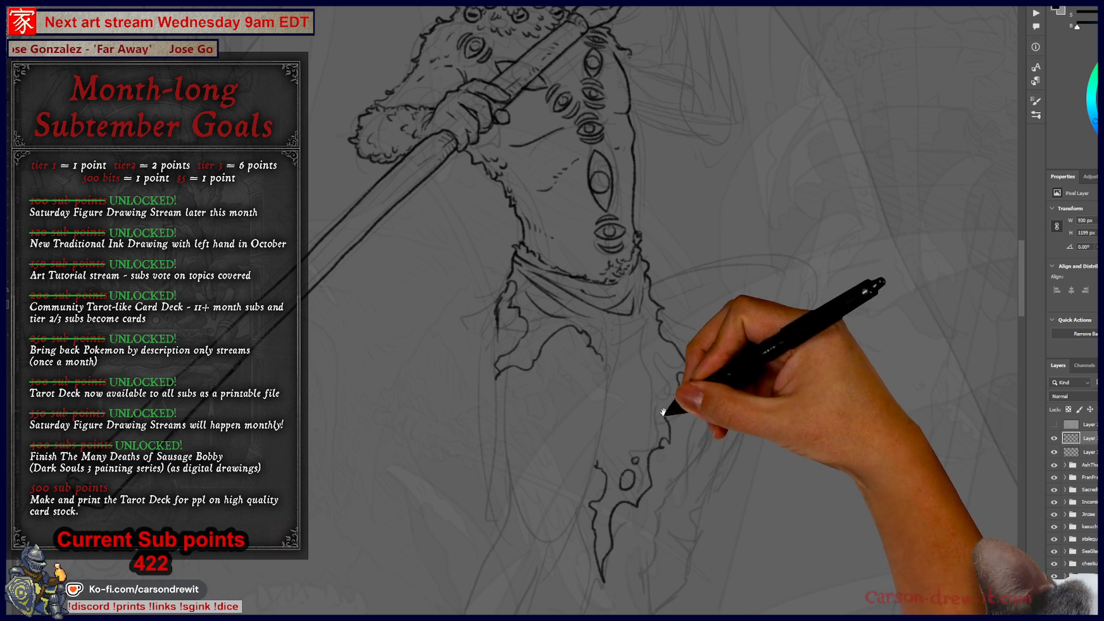
# Draw an Ionic column beside the ram's head with spiral volutes and fluted shaft.
pyautogui.scroll(4, 637, 462)
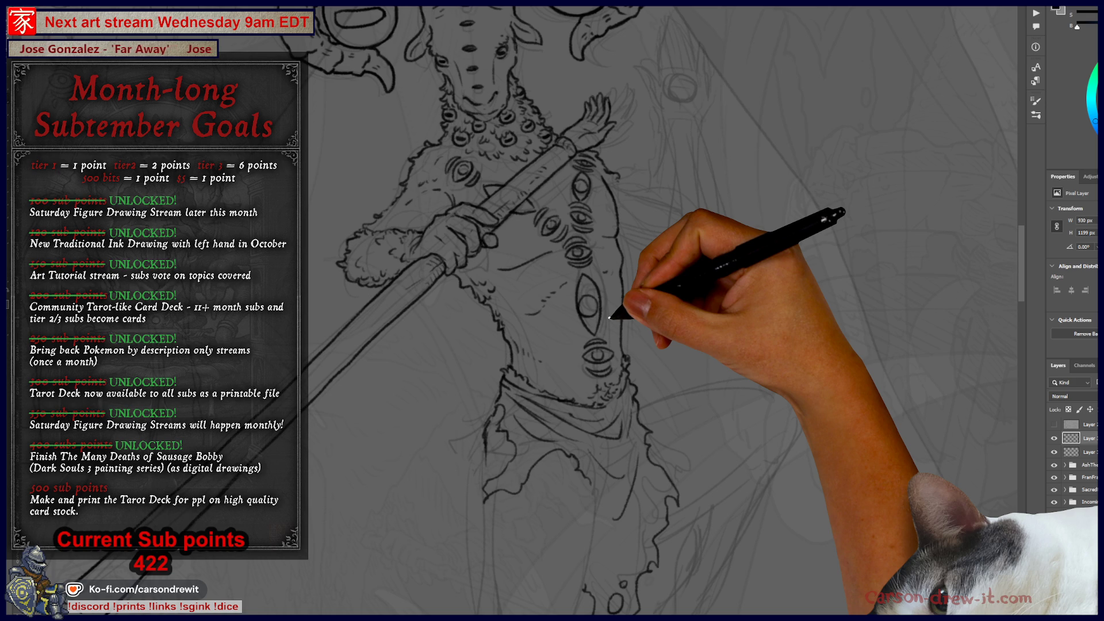
pyautogui.moveTo(567, 308)
pyautogui.mouseDown()
pyautogui.moveTo(567, 365)
pyautogui.moveTo(529, 481)
pyautogui.moveTo(499, 470)
pyautogui.mouseUp()
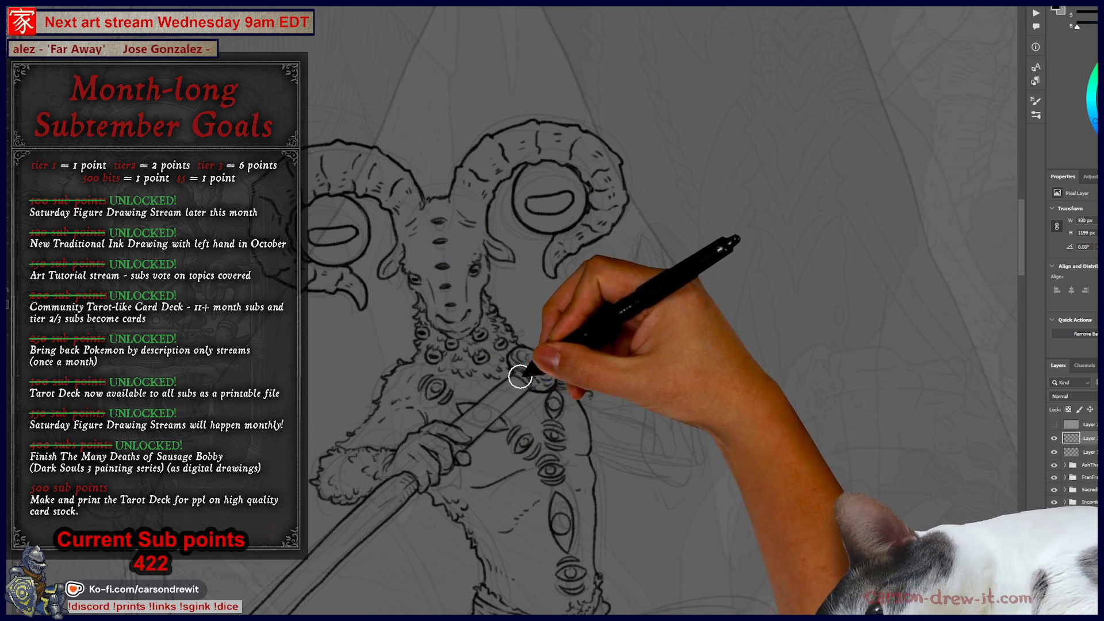
pyautogui.moveTo(765, 227)
pyautogui.mouseDown()
pyautogui.moveTo(658, 242)
pyautogui.moveTo(610, 230)
pyautogui.moveTo(753, 207)
pyautogui.moveTo(735, 237)
pyautogui.mouseUp()
pyautogui.moveTo(639, 247); pyautogui.dragTo(643, 345)
pyautogui.moveTo(714, 249); pyautogui.dragTo(717, 365)
pyautogui.moveTo(652, 241)
pyautogui.mouseDown()
pyautogui.moveTo(661, 368)
pyautogui.moveTo(688, 363)
pyautogui.mouseUp()
pyautogui.moveTo(707, 253); pyautogui.dragTo(709, 380)
pyautogui.moveTo(645, 351)
pyautogui.mouseDown()
pyautogui.moveTo(646, 380)
pyautogui.moveTo(621, 325)
pyautogui.moveTo(629, 262)
pyautogui.moveTo(515, 293)
pyautogui.mouseUp()
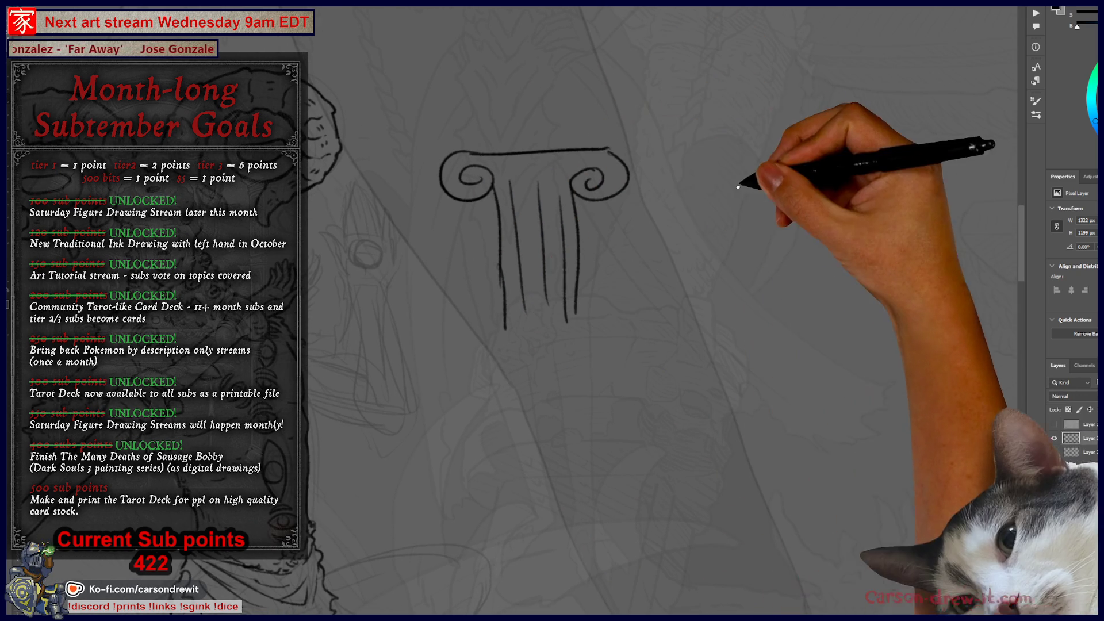
pyautogui.moveTo(670, 156)
pyautogui.mouseDown()
pyautogui.moveTo(713, 155)
pyautogui.moveTo(668, 176)
pyautogui.moveTo(770, 151)
pyautogui.mouseUp()
pyautogui.moveTo(675, 181)
pyautogui.mouseDown()
pyautogui.moveTo(751, 175)
pyautogui.moveTo(776, 151)
pyautogui.moveTo(702, 184)
pyautogui.moveTo(680, 180)
pyautogui.moveTo(755, 180)
pyautogui.moveTo(700, 192)
pyautogui.moveTo(756, 223)
pyautogui.moveTo(710, 266)
pyautogui.moveTo(709, 322)
pyautogui.mouseUp()
pyautogui.moveTo(763, 228)
pyautogui.mouseDown()
pyautogui.moveTo(761, 311)
pyautogui.moveTo(710, 347)
pyautogui.mouseUp()
pyautogui.moveTo(713, 272); pyautogui.dragTo(720, 324)
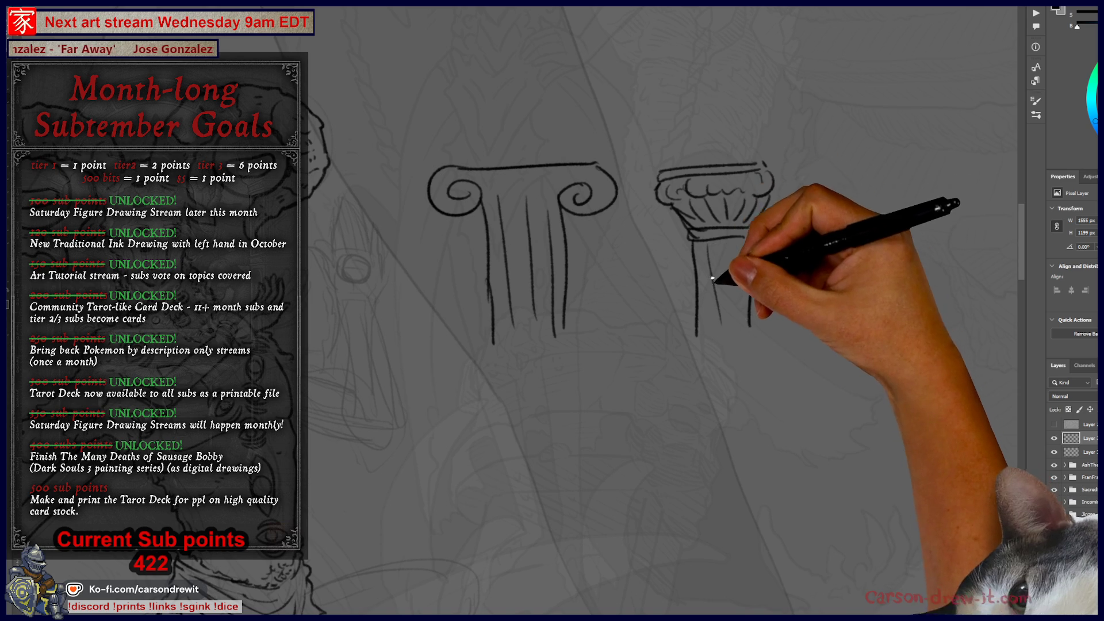
pyautogui.moveTo(711, 276)
pyautogui.mouseDown()
pyautogui.moveTo(707, 311)
pyautogui.moveTo(729, 333)
pyautogui.mouseUp()
pyautogui.moveTo(740, 262); pyautogui.dragTo(742, 334)
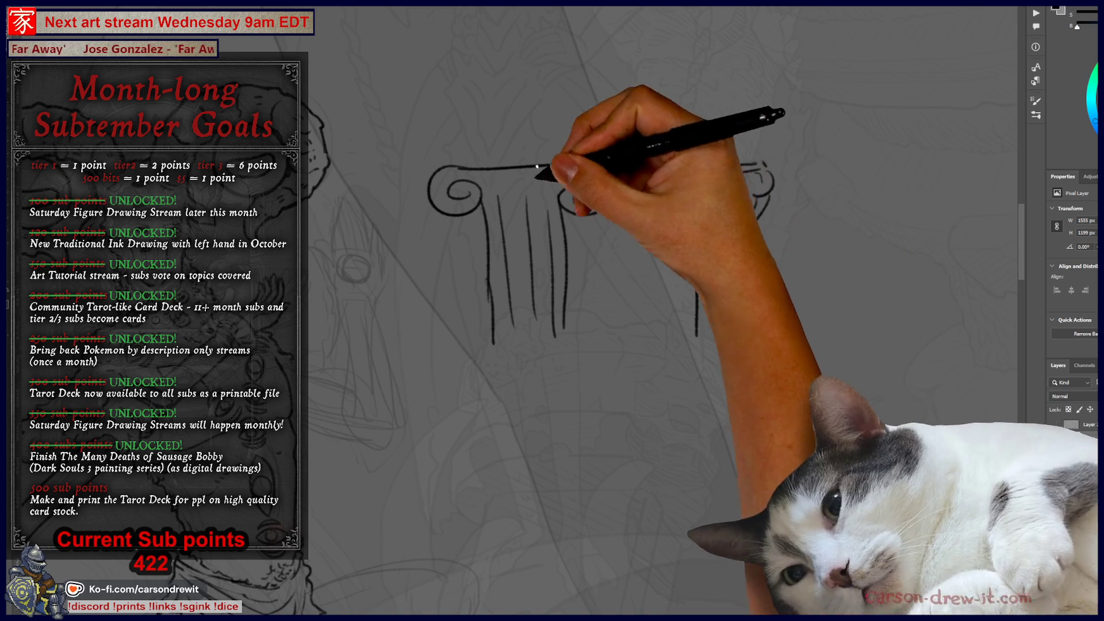
pyautogui.moveTo(705, 229); pyautogui.dragTo(748, 224)
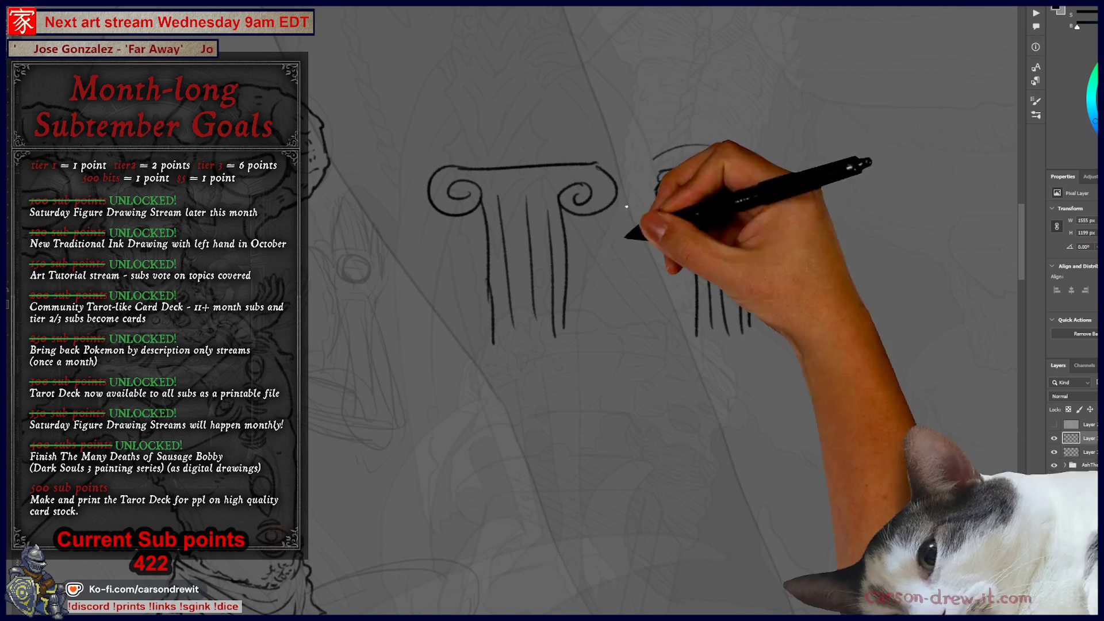
pyautogui.press('ctrl')
pyautogui.hotkey('ctrl', 'z')
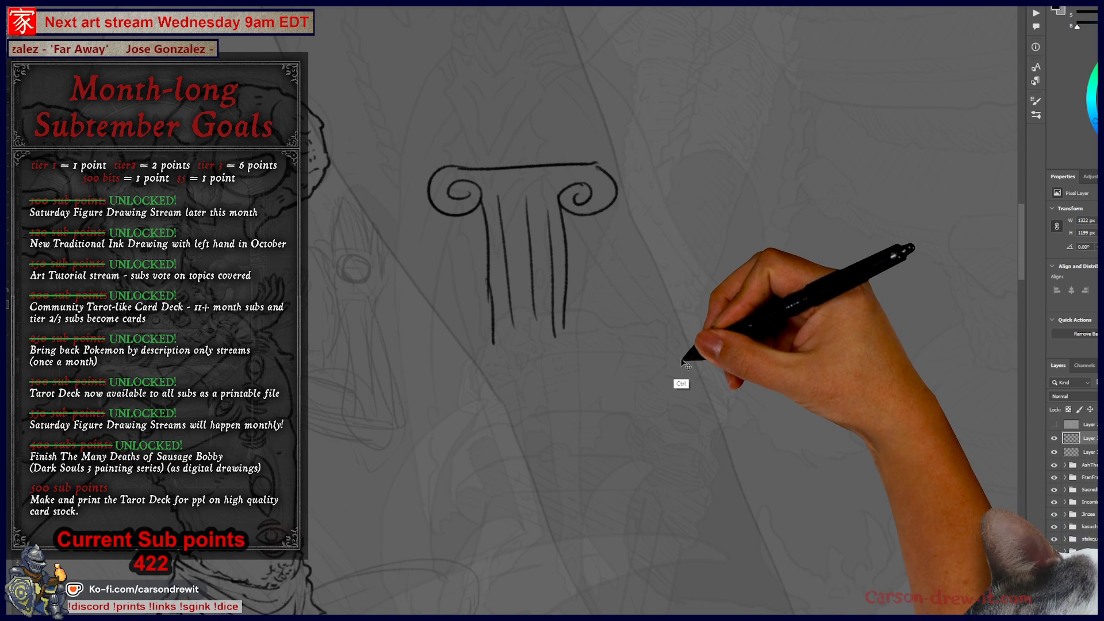
pyautogui.hotkey('ctrl', 'z')
pyautogui.hotkey('ctrl', 'z')
pyautogui.hotkey('ctrl', 'z')
pyautogui.hotkey('ctrl', 'z')
pyautogui.hotkey('ctrl', 'z')
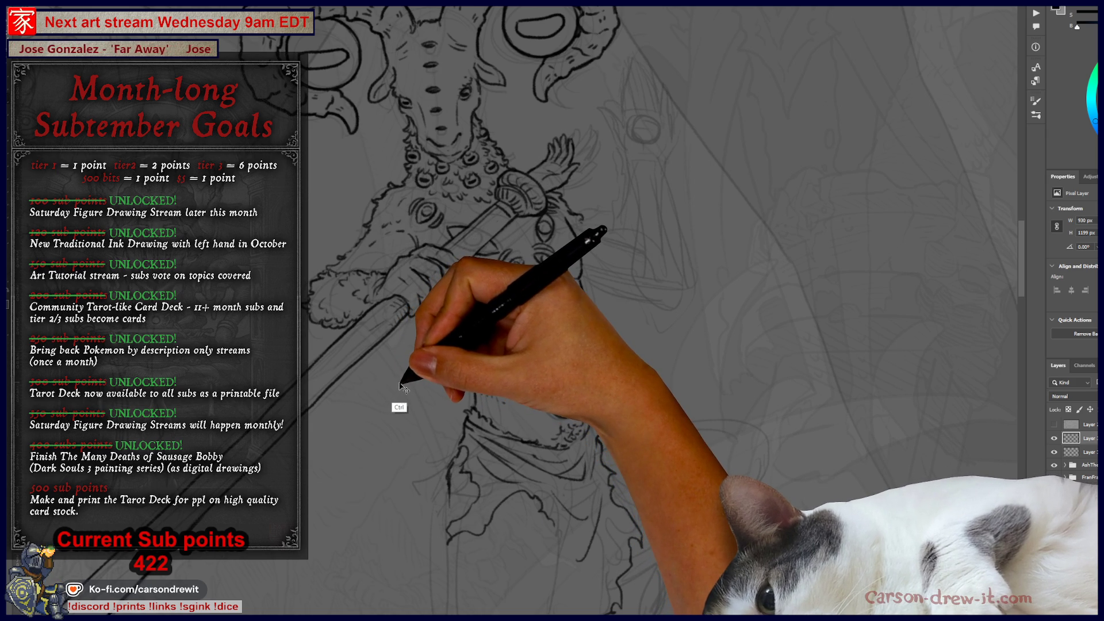
# Ink a contour line along the ram's right-side arm over the grey sketch.
pyautogui.moveTo(398, 383)
pyautogui.mouseDown()
pyautogui.moveTo(381, 394)
pyautogui.moveTo(296, 328)
pyautogui.moveTo(321, 481)
pyautogui.moveTo(333, 415)
pyautogui.moveTo(320, 333)
pyautogui.mouseUp()
pyautogui.moveTo(316, 439)
pyautogui.mouseDown()
pyautogui.moveTo(320, 513)
pyautogui.moveTo(305, 526)
pyautogui.moveTo(315, 528)
pyautogui.moveTo(345, 468)
pyautogui.mouseUp()
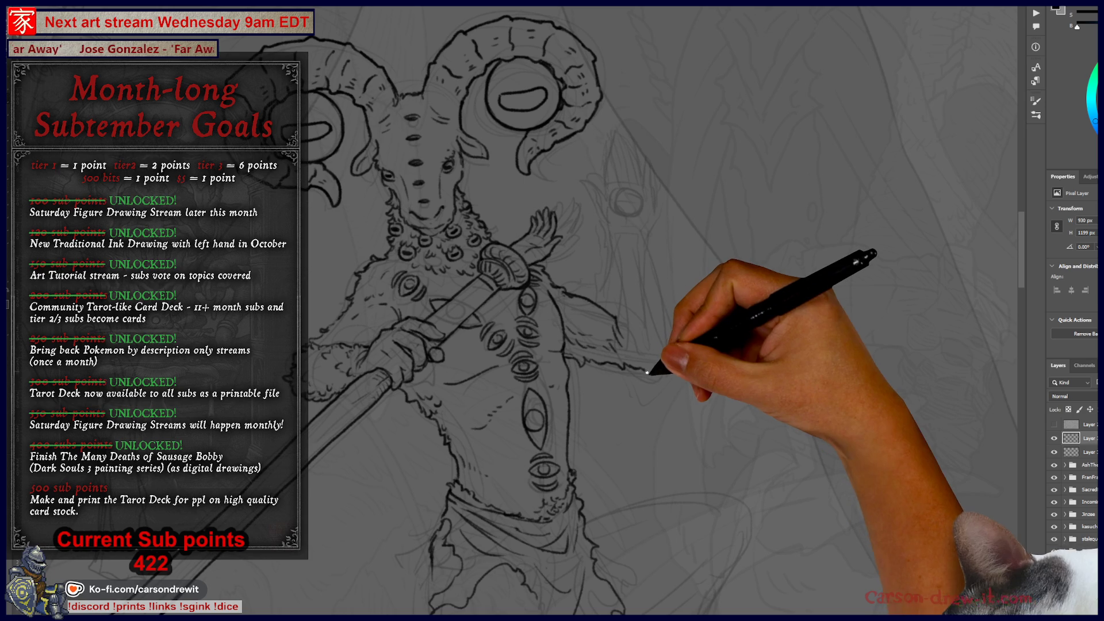
pyautogui.moveTo(663, 356); pyautogui.dragTo(657, 297)
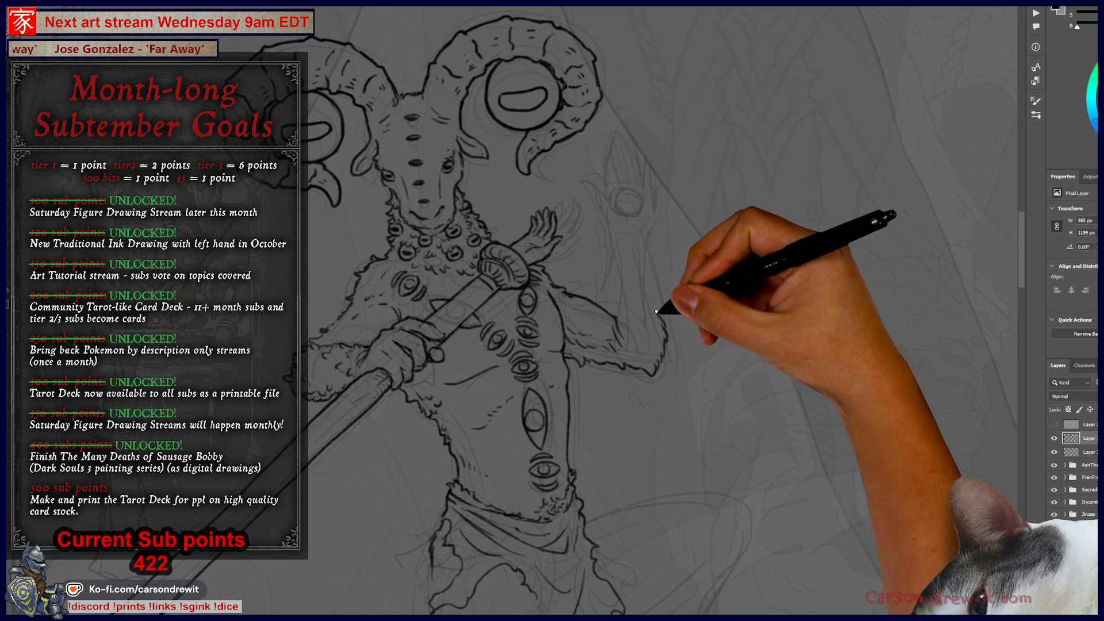
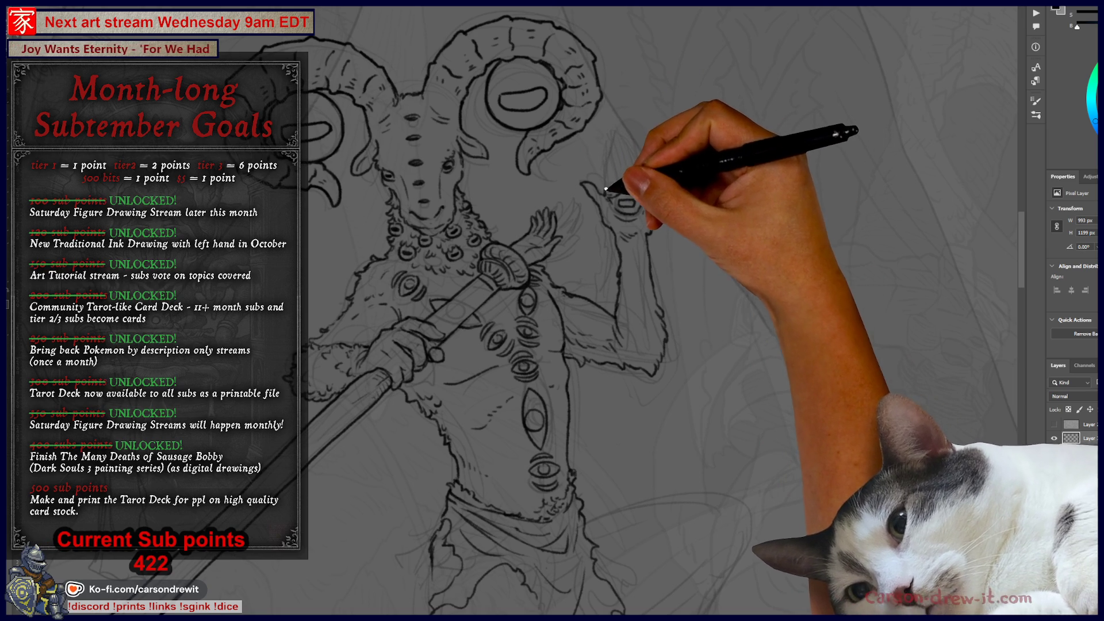
# Ink two short strokes up the raised arm, then pan the canvas up and right.
pyautogui.moveTo(605, 171); pyautogui.dragTo(602, 143)
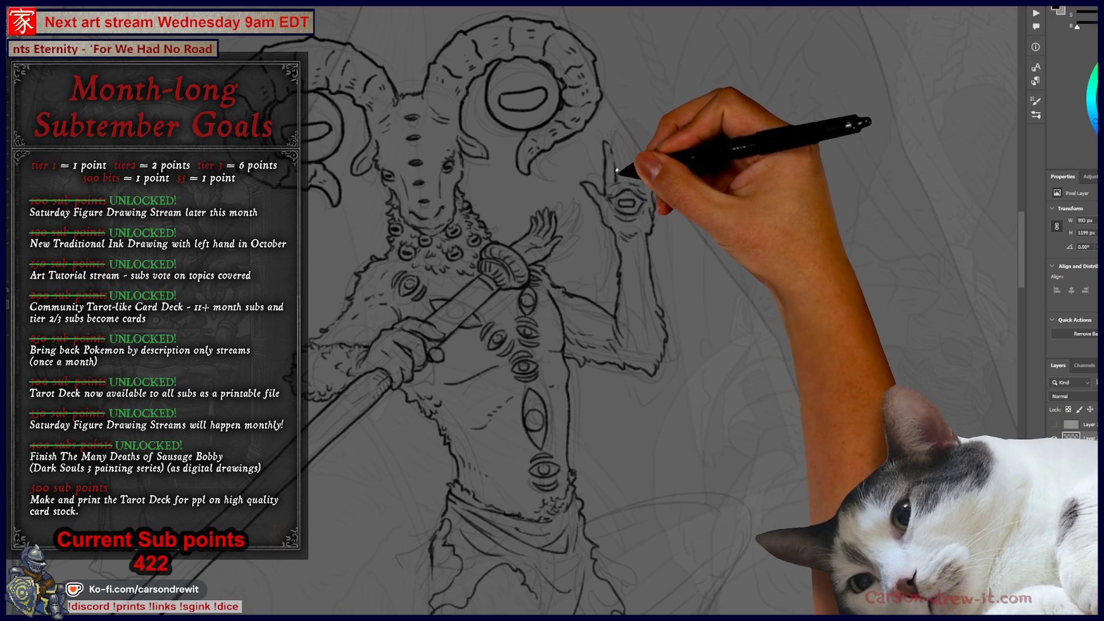
pyautogui.moveTo(615, 157); pyautogui.dragTo(614, 130)
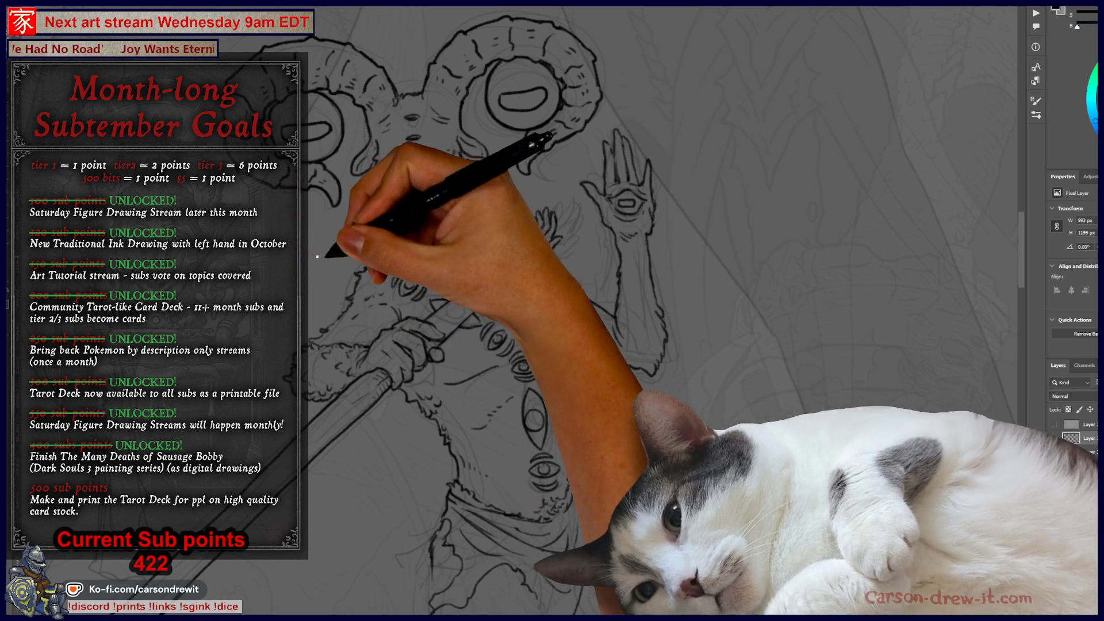
pyautogui.moveTo(468, 342)
pyautogui.mouseDown()
pyautogui.moveTo(521, 291)
pyautogui.moveTo(523, 250)
pyautogui.mouseUp()
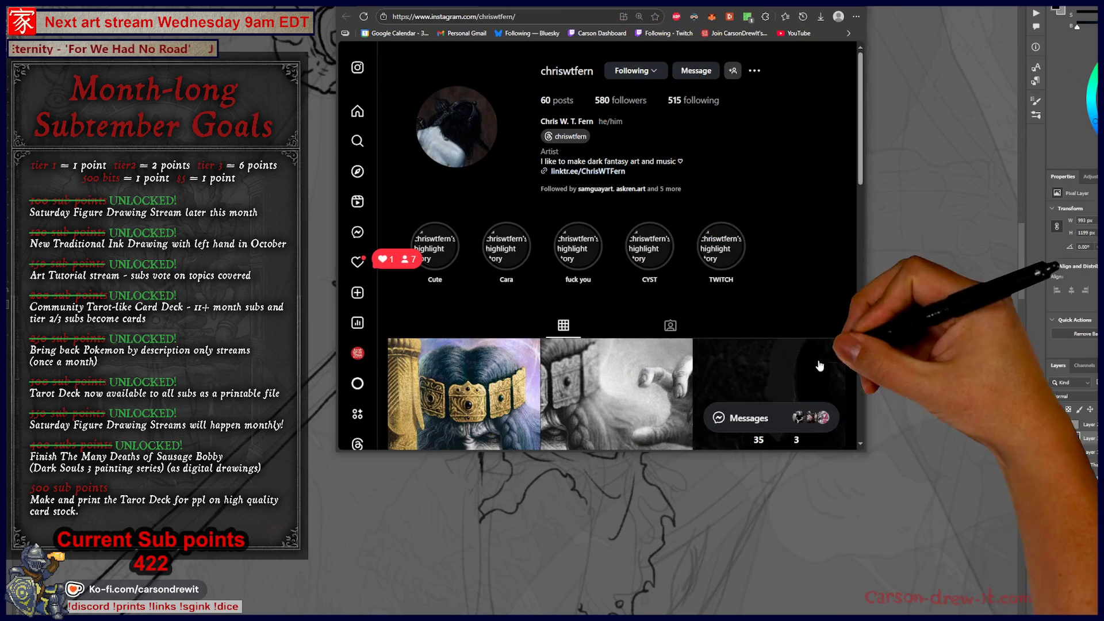
# Open the gold-crowned painting post, zoom the page out and enlarge the browser window.
pyautogui.scroll(-4, 819, 365)
pyautogui.click(465, 173)
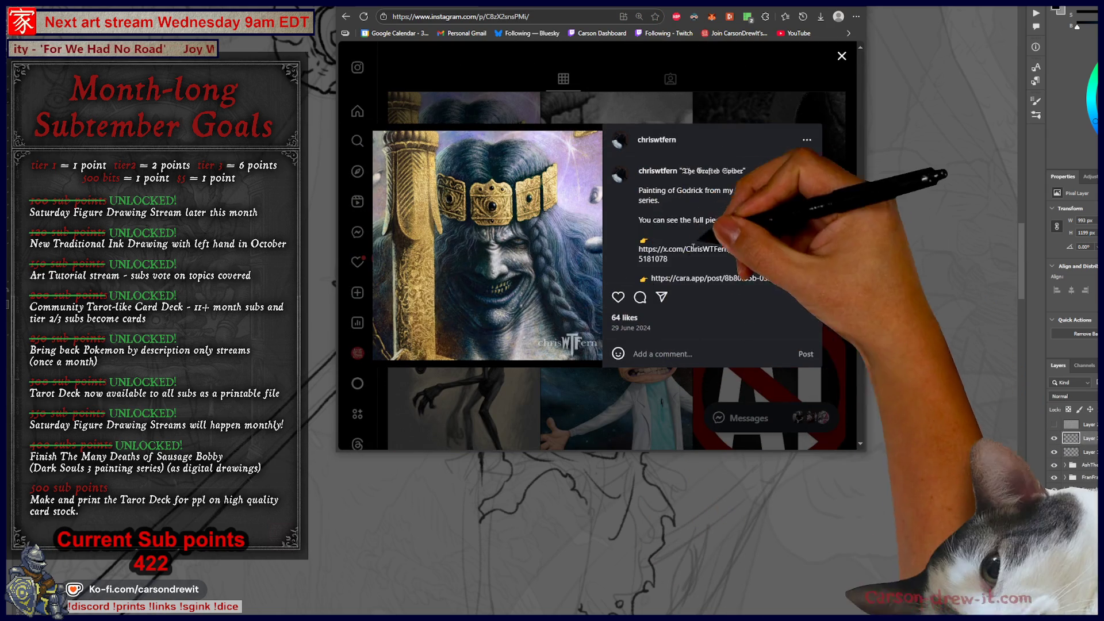
pyautogui.hotkey('ctrl', '+')
pyautogui.hotkey('ctrl', '-')
pyautogui.hotkey('ctrl', '-')
pyautogui.hotkey('ctrl', '-')
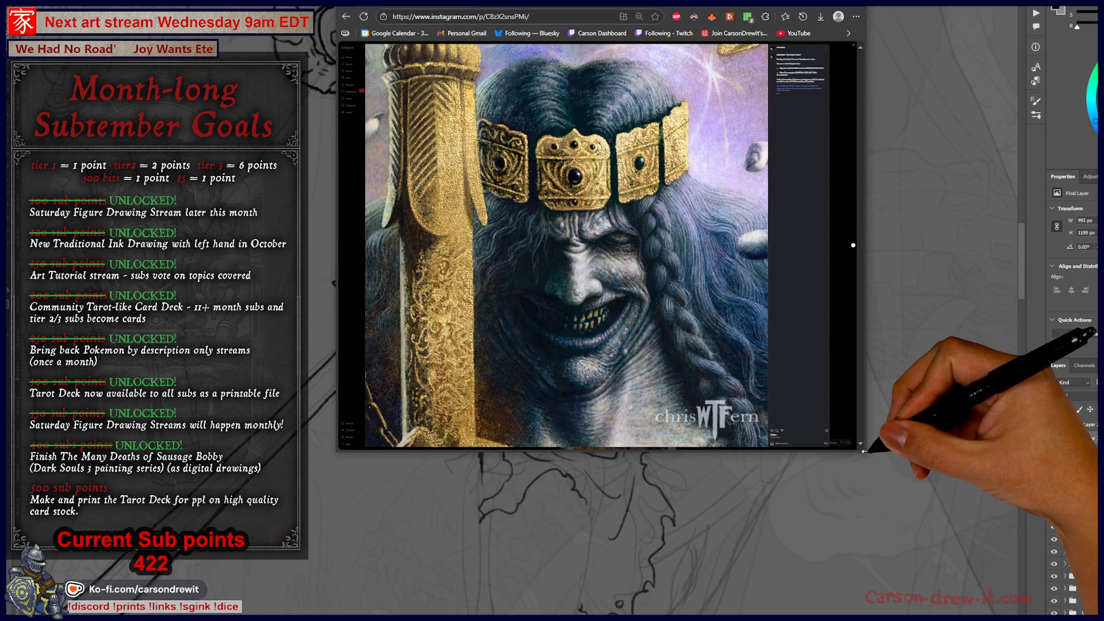
pyautogui.moveTo(864, 451)
pyautogui.mouseDown()
pyautogui.moveTo(971, 572)
pyautogui.moveTo(957, 586)
pyautogui.moveTo(968, 595)
pyautogui.mouseUp()
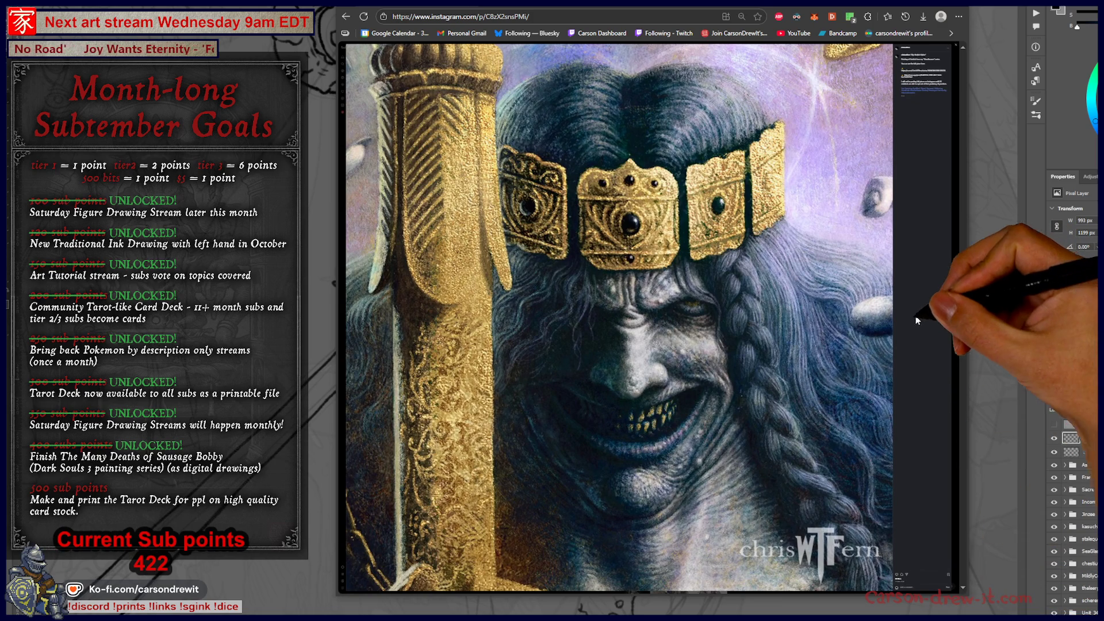
# Page from the greyscale drawing and creature drawing posts onward to the glowing creature painting.
pyautogui.click(957, 319)
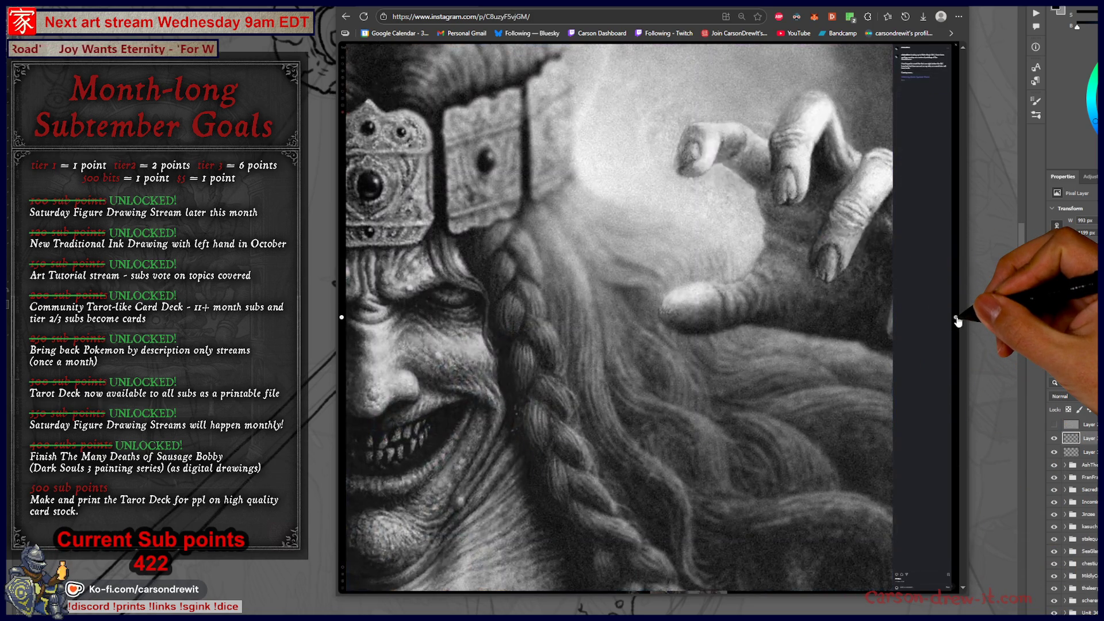
pyautogui.click(957, 319)
pyautogui.click(957, 319)
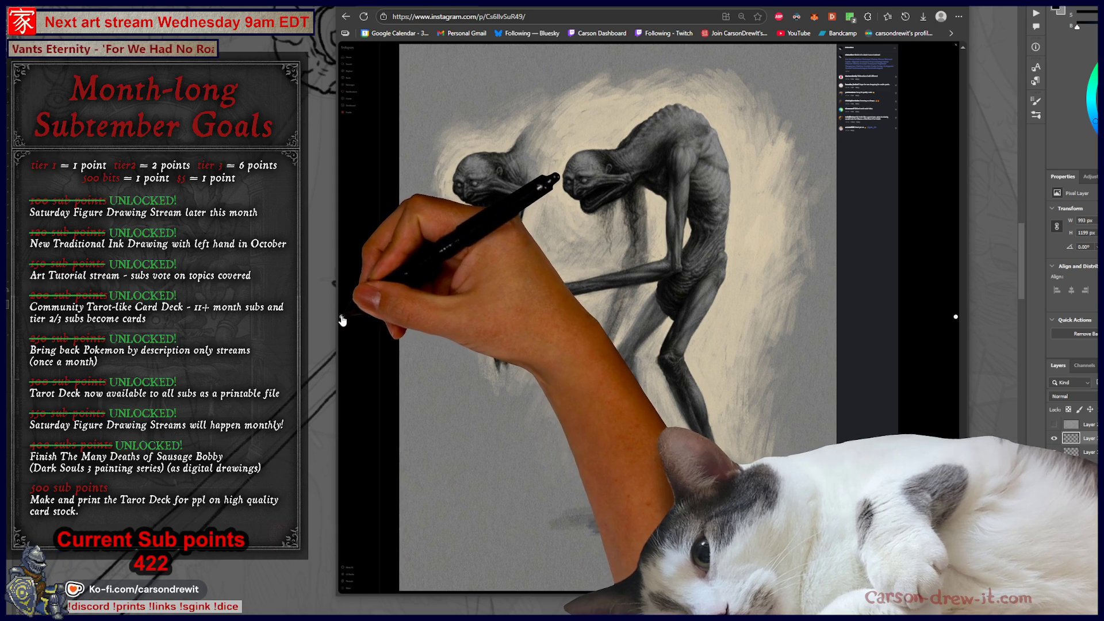
pyautogui.click(342, 317)
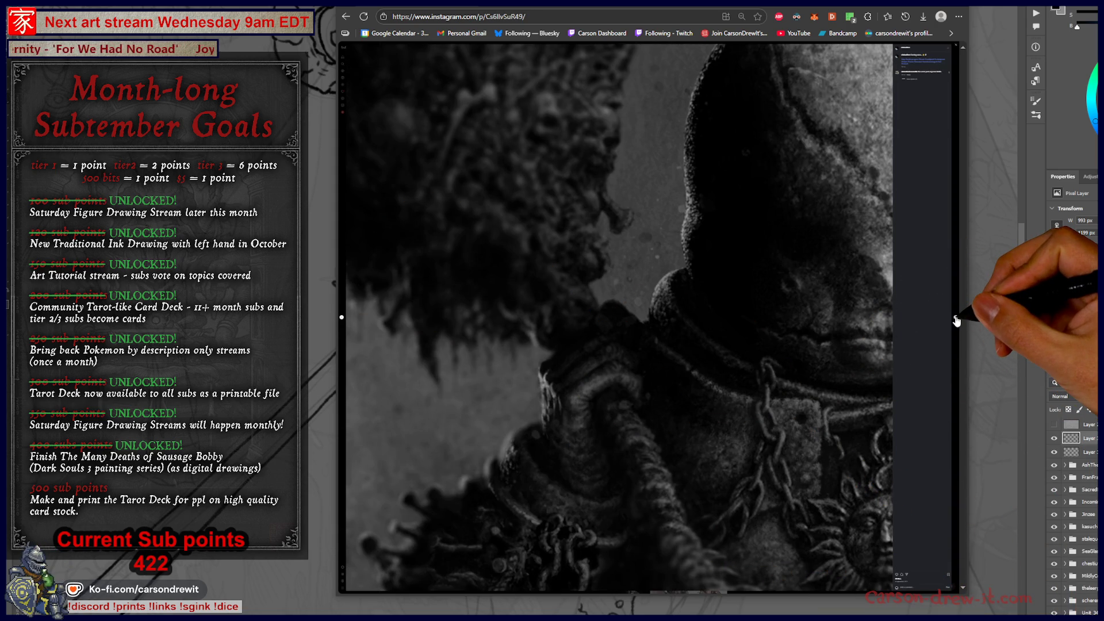
pyautogui.click(956, 317)
pyautogui.click(956, 320)
pyautogui.click(956, 319)
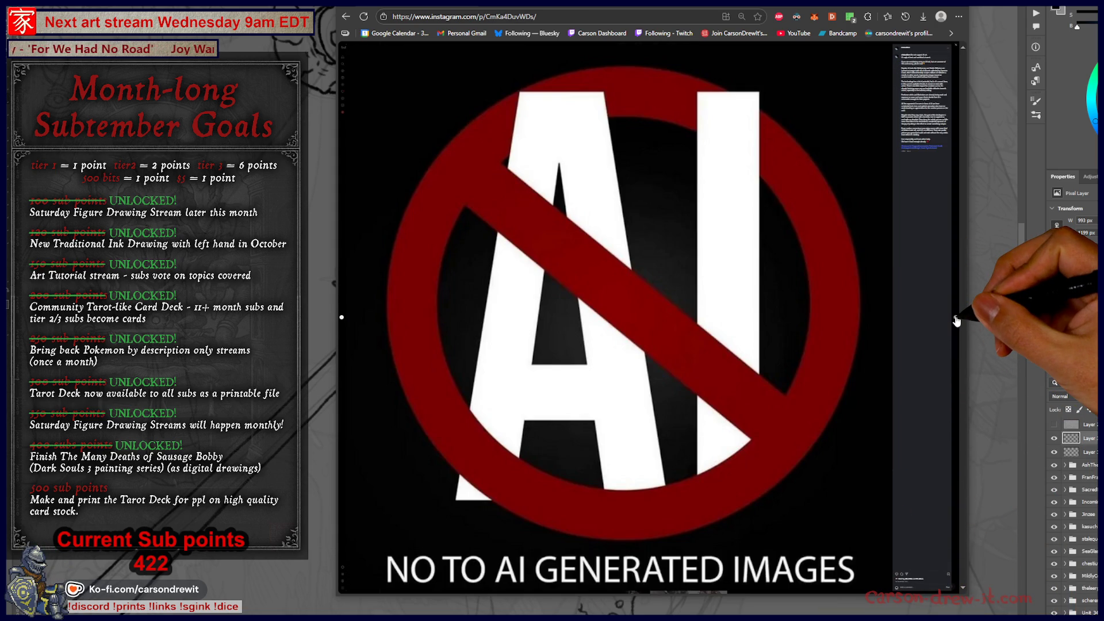
pyautogui.click(957, 320)
pyautogui.click(956, 320)
pyautogui.click(956, 320)
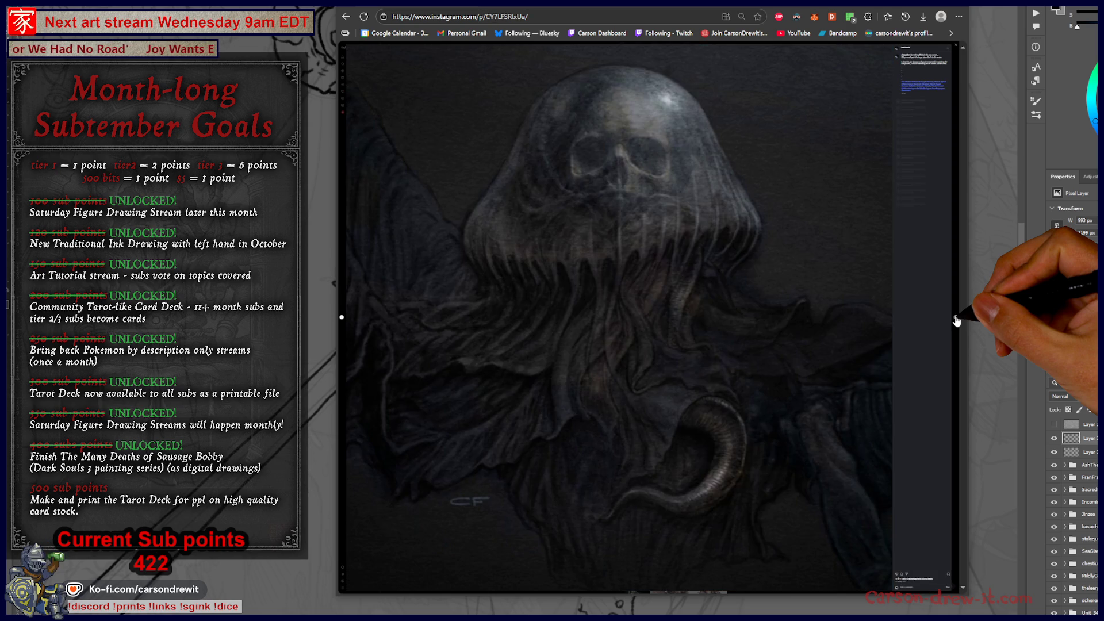
pyautogui.click(956, 320)
pyautogui.click(957, 320)
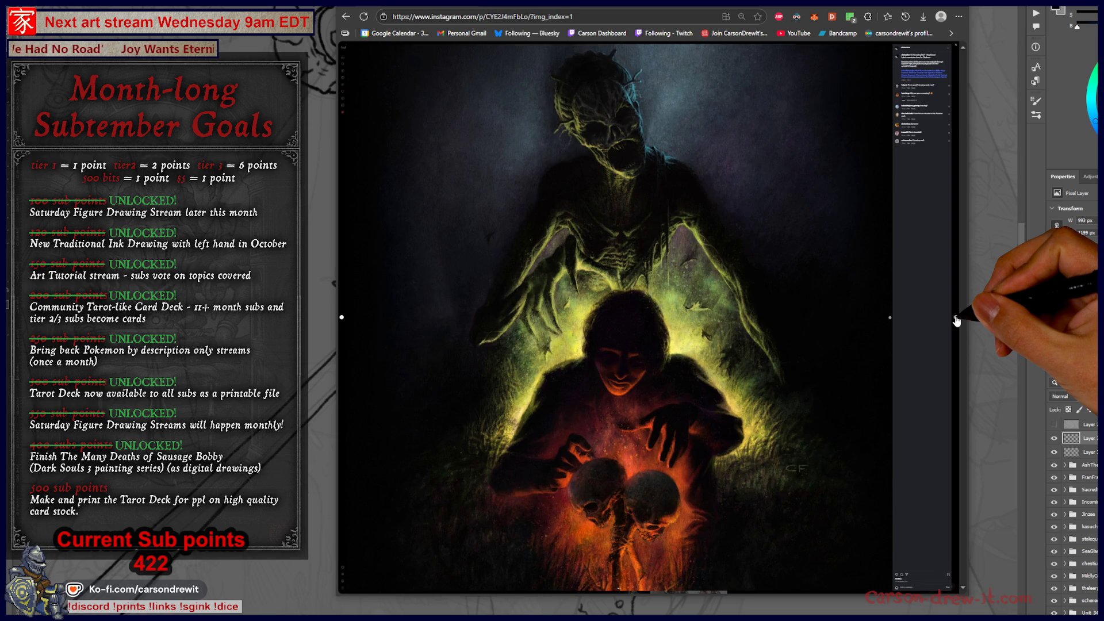
# Continue through the purple creature, blue-haired woman and armored figure posts.
pyautogui.click(956, 320)
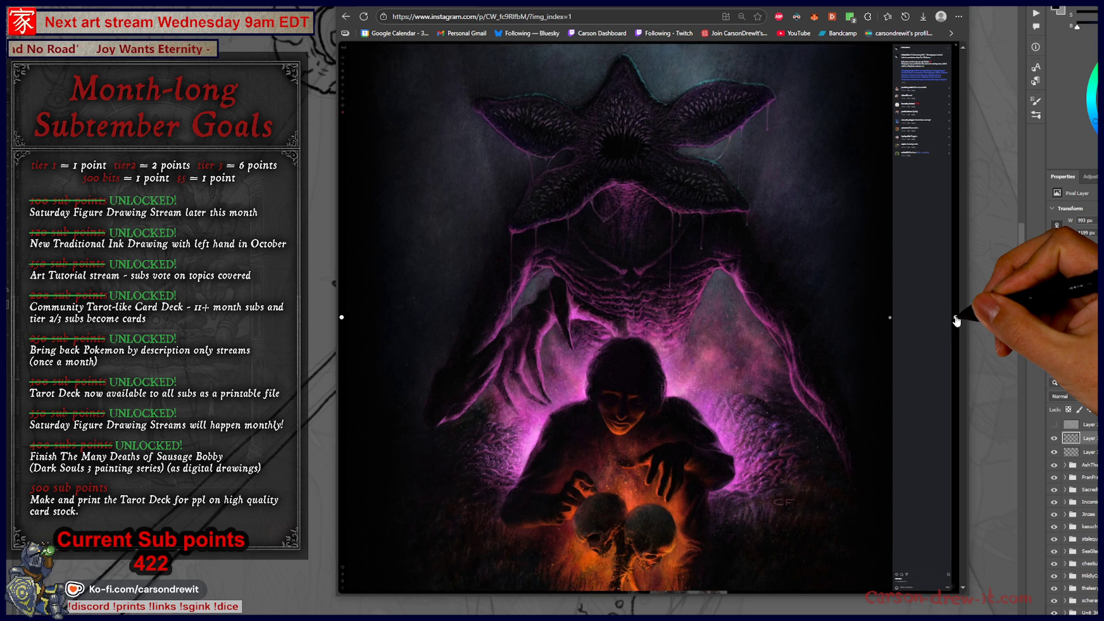
pyautogui.click(956, 319)
pyautogui.click(956, 319)
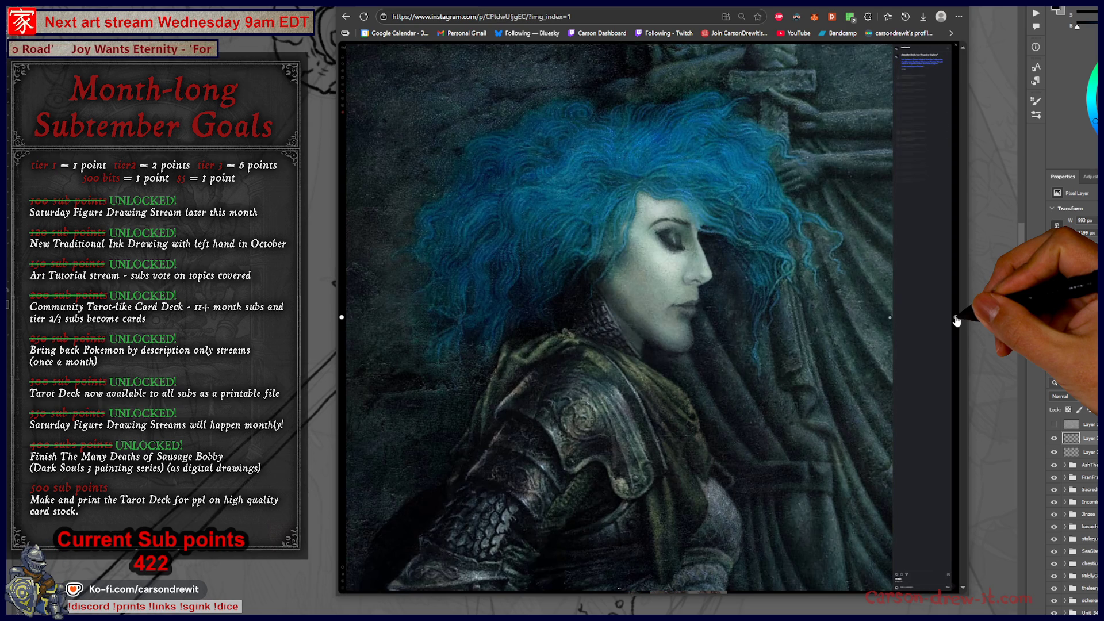
pyautogui.click(956, 320)
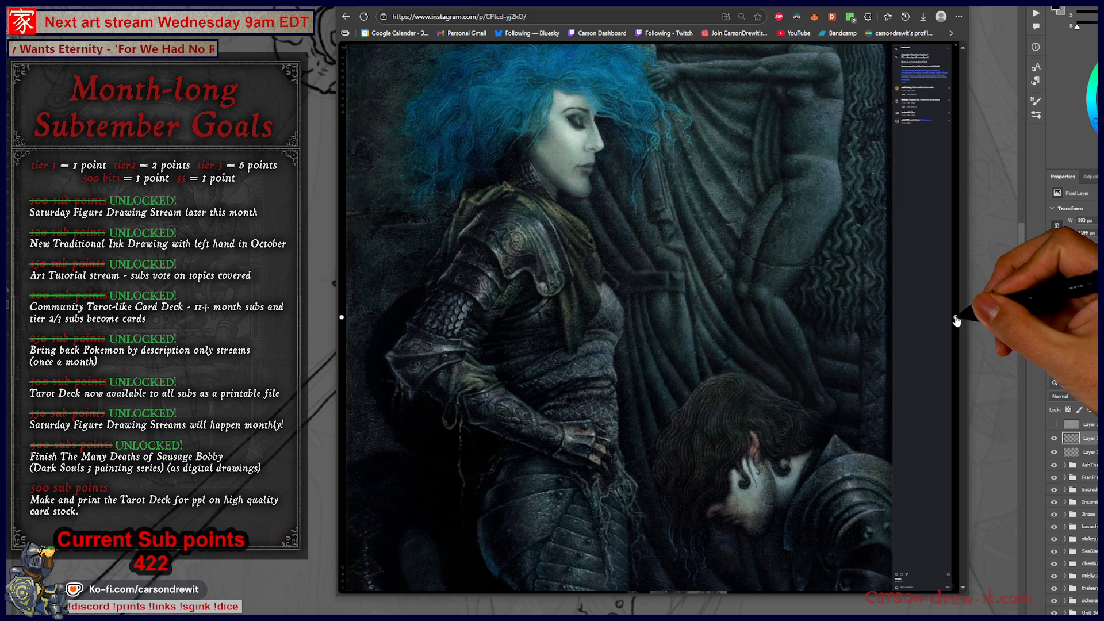
pyautogui.click(957, 320)
pyautogui.click(956, 319)
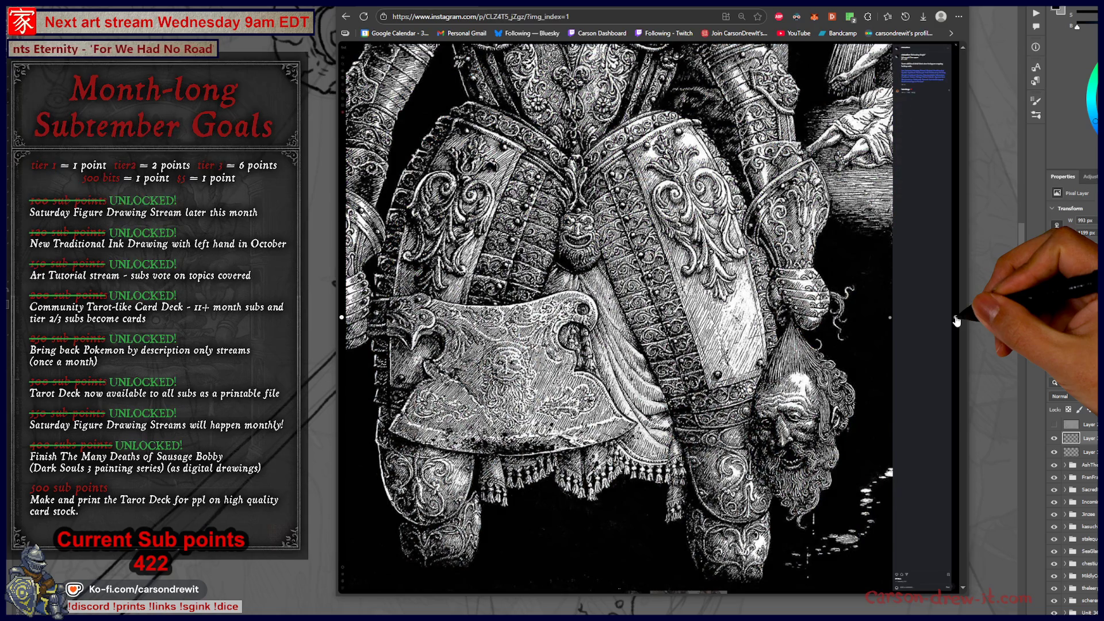
pyautogui.click(956, 319)
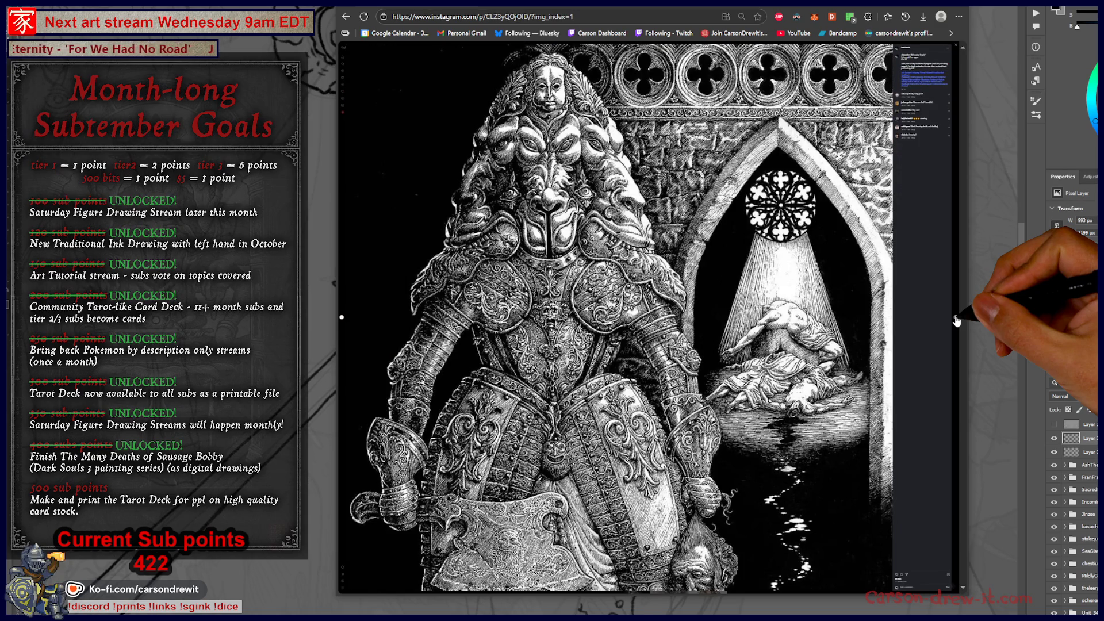
# View the dark, figure-in-a-box, blue-faced and creature sculpture posts, then close back to the grid.
pyautogui.click(957, 320)
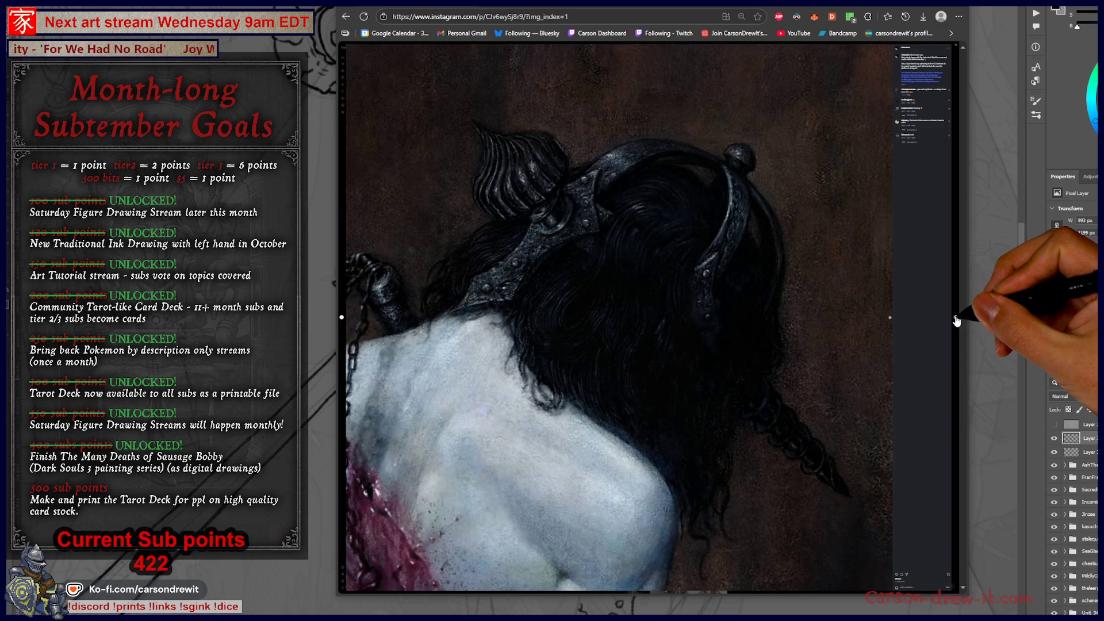
pyautogui.click(956, 320)
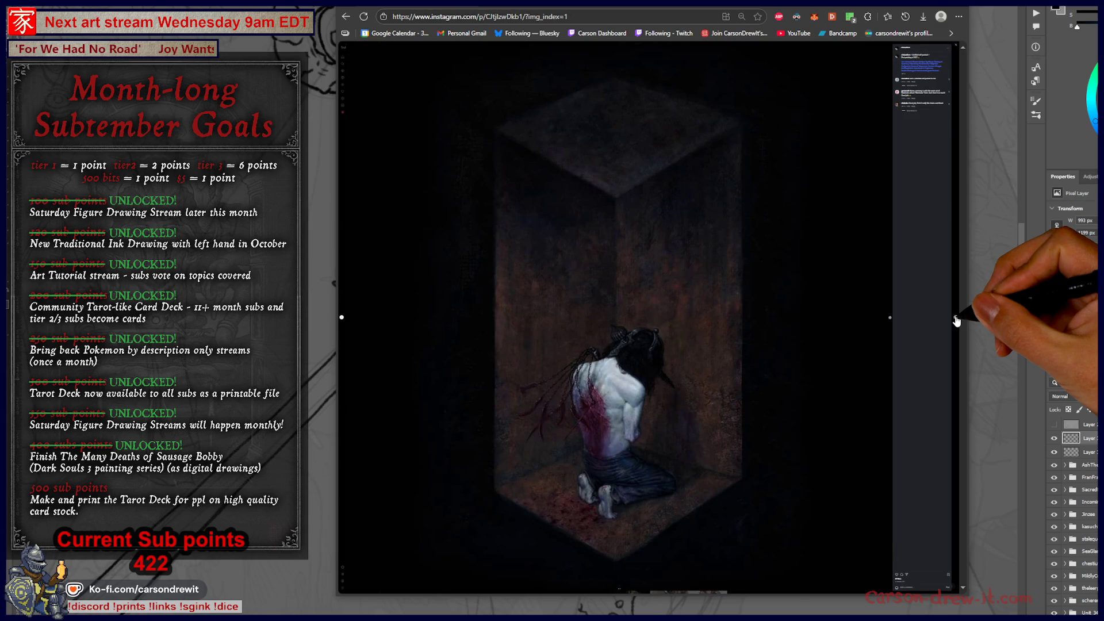
pyautogui.click(956, 320)
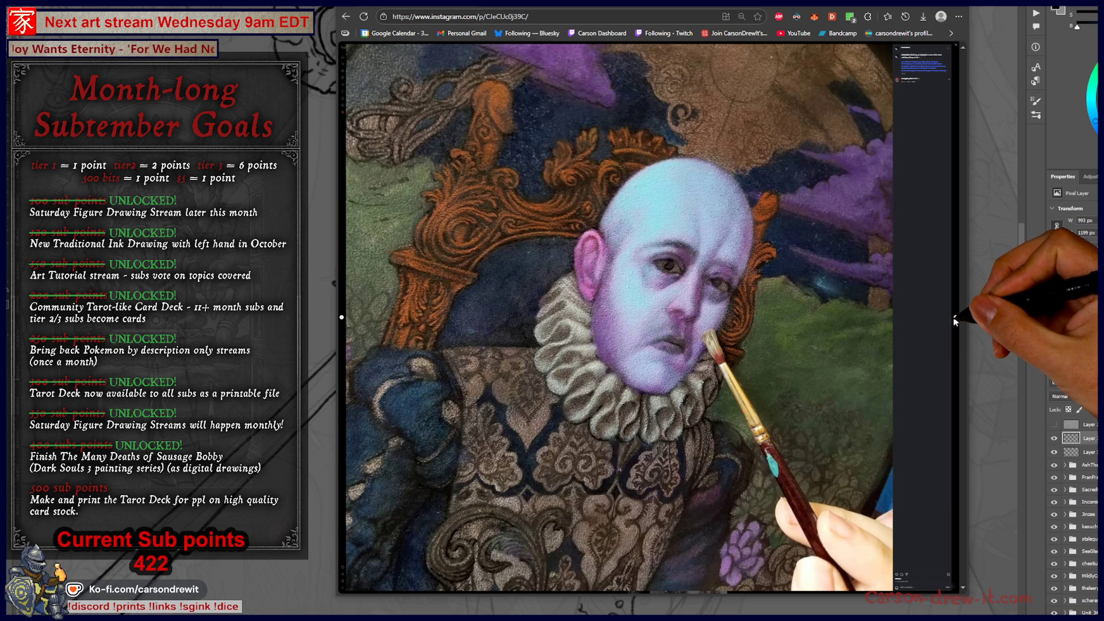
pyautogui.click(955, 321)
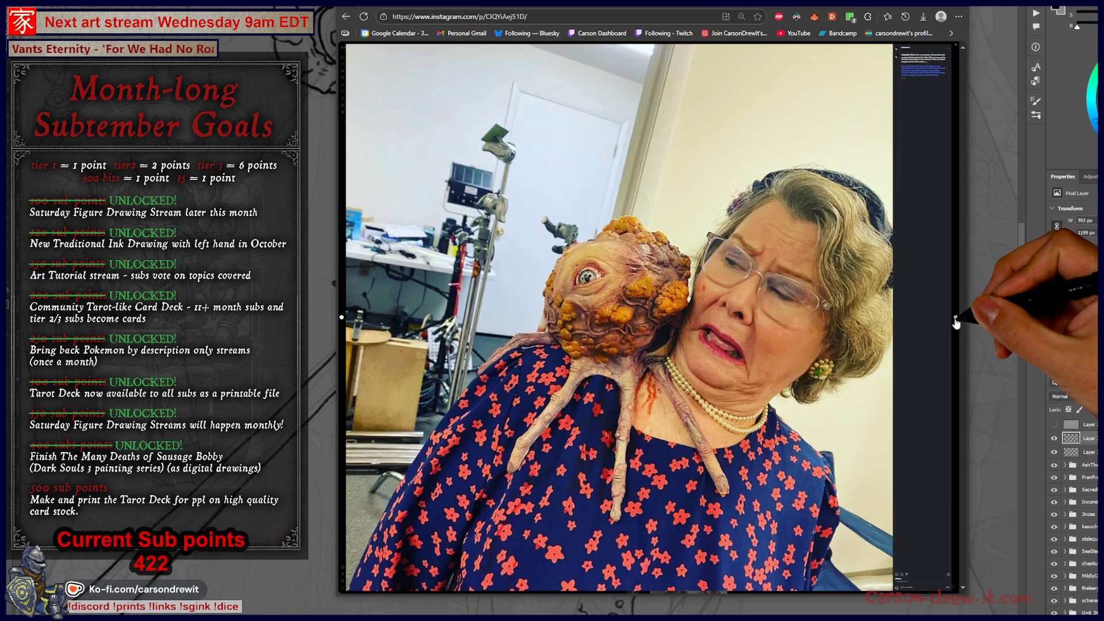
pyautogui.click(956, 321)
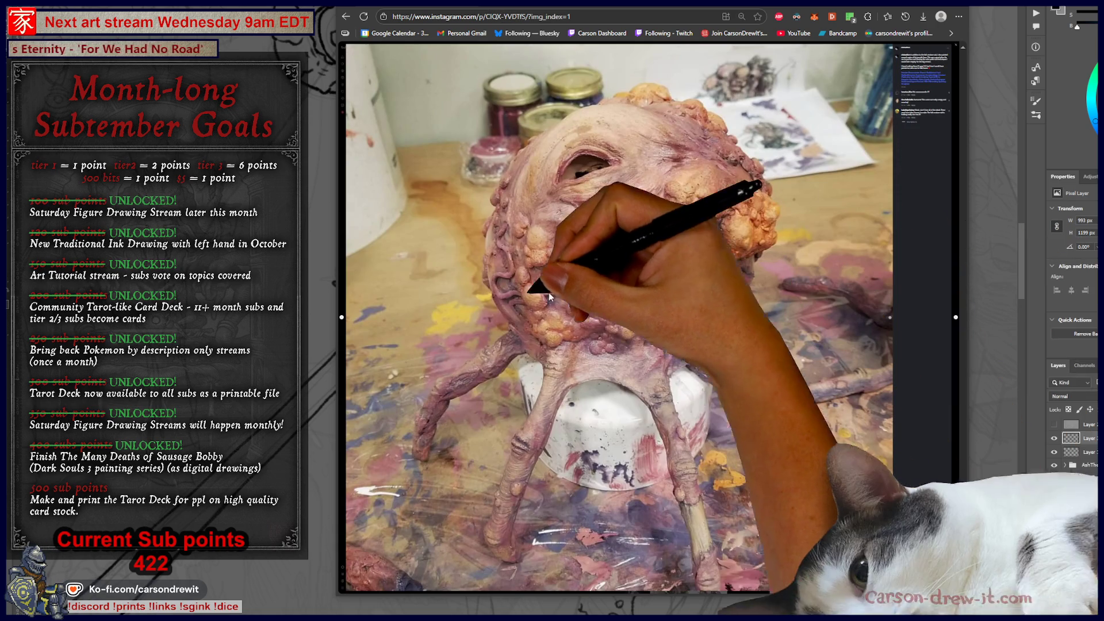
pyautogui.click(341, 323)
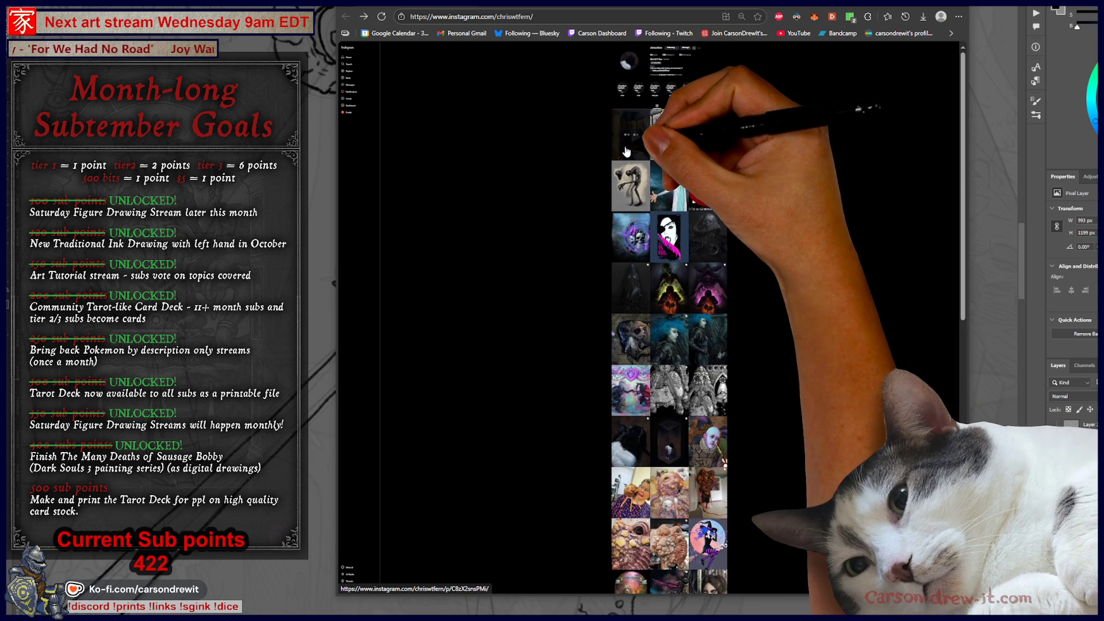
# Reopen the gold-crowned painting and page through to the skull artwork, then close the post.
pyautogui.click(669, 339)
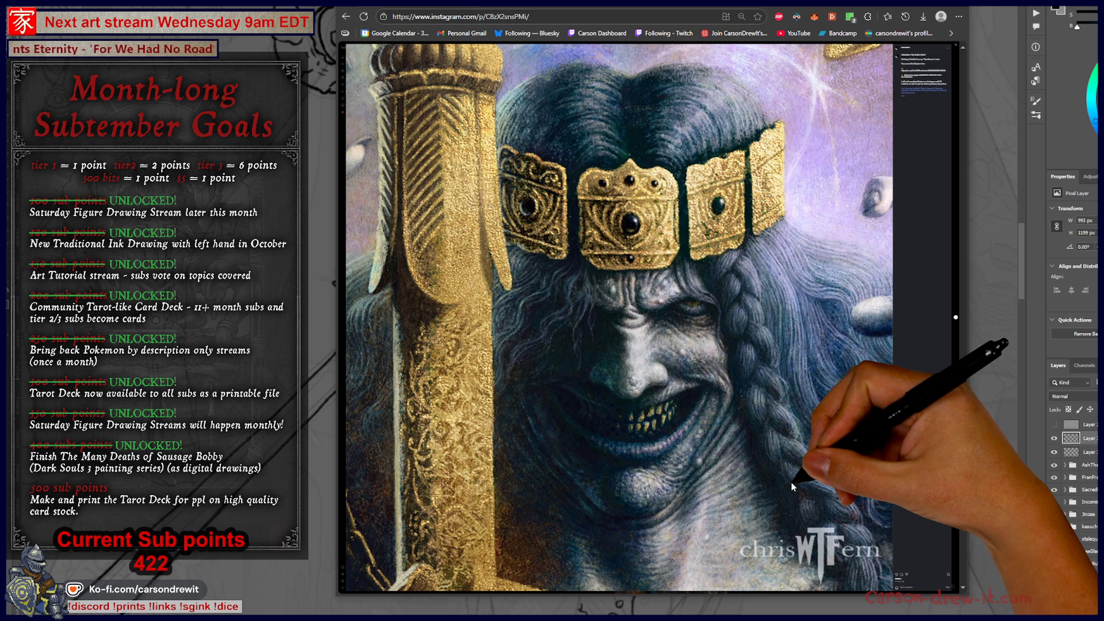
pyautogui.click(955, 318)
pyautogui.click(956, 318)
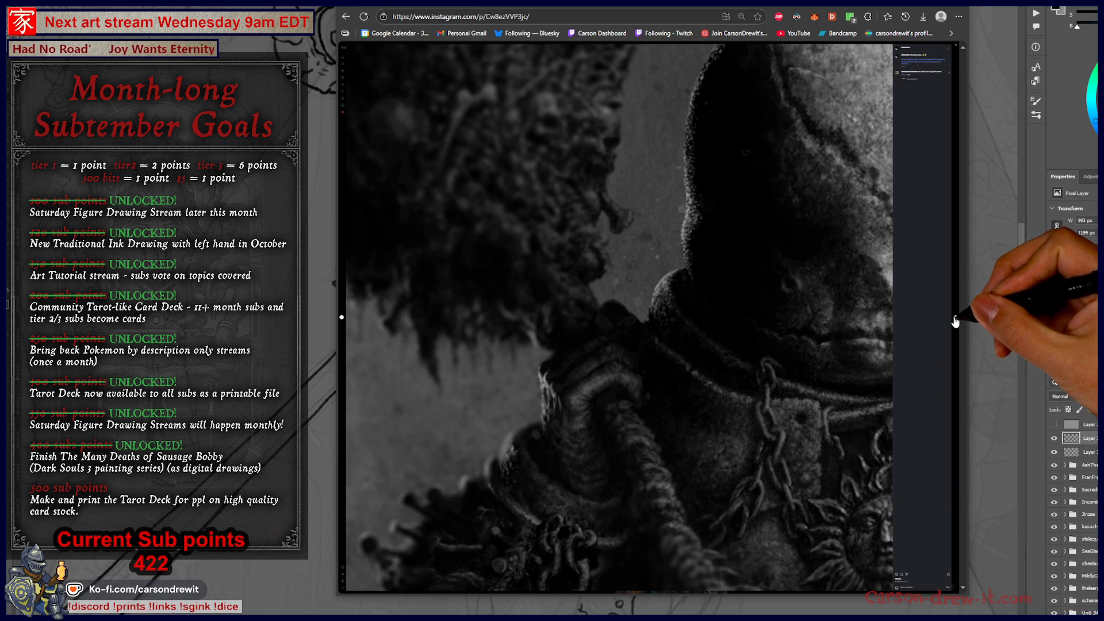
pyautogui.click(955, 318)
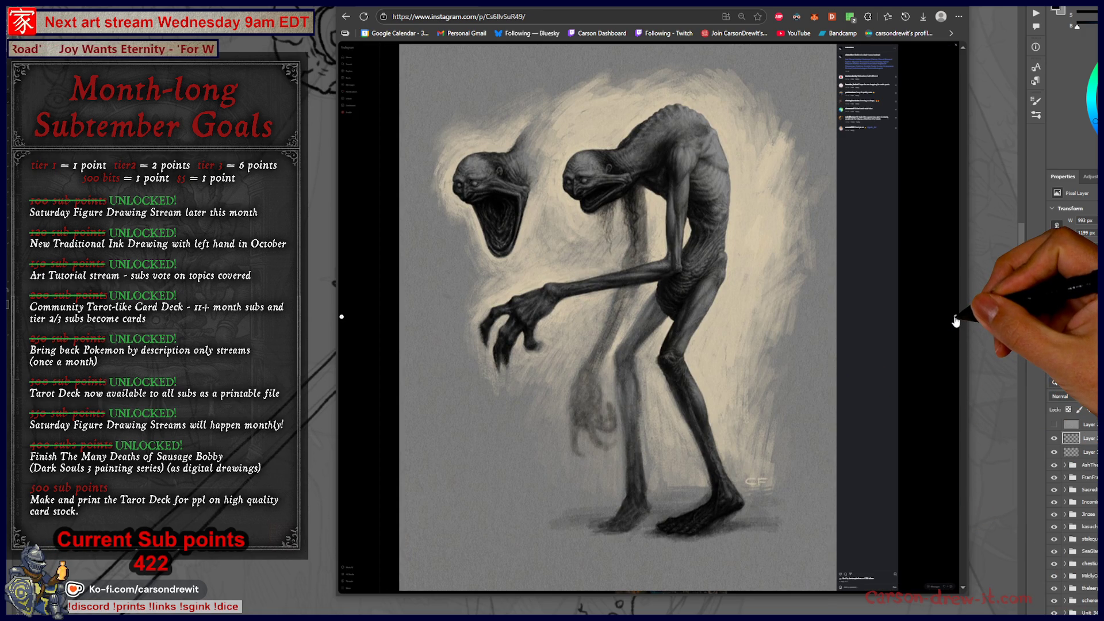
pyautogui.click(956, 319)
pyautogui.click(956, 320)
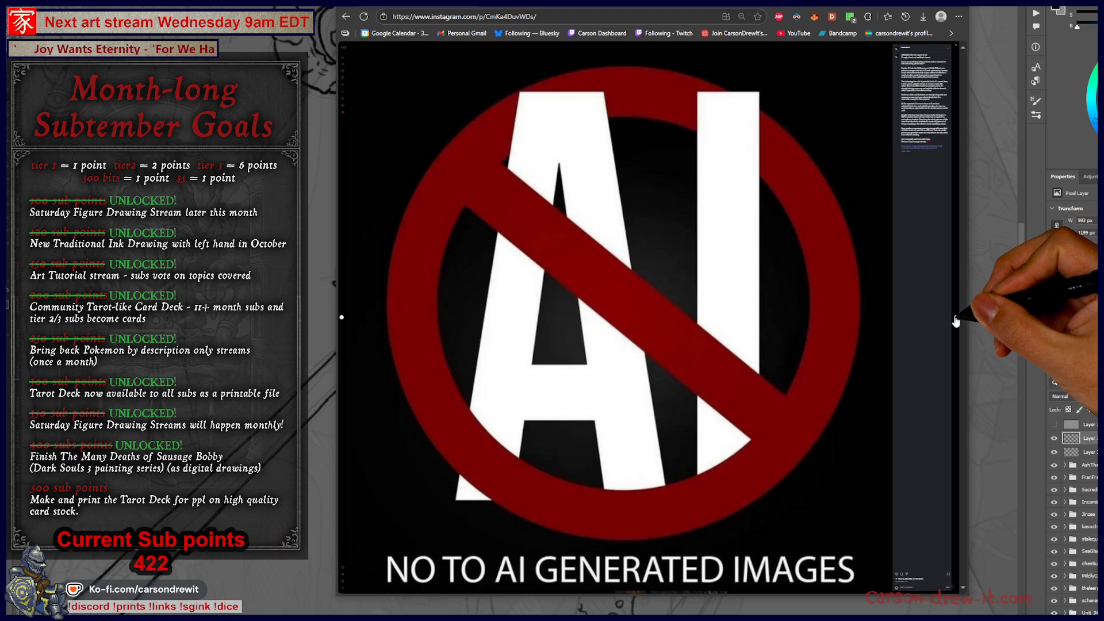
pyautogui.click(955, 319)
pyautogui.click(344, 319)
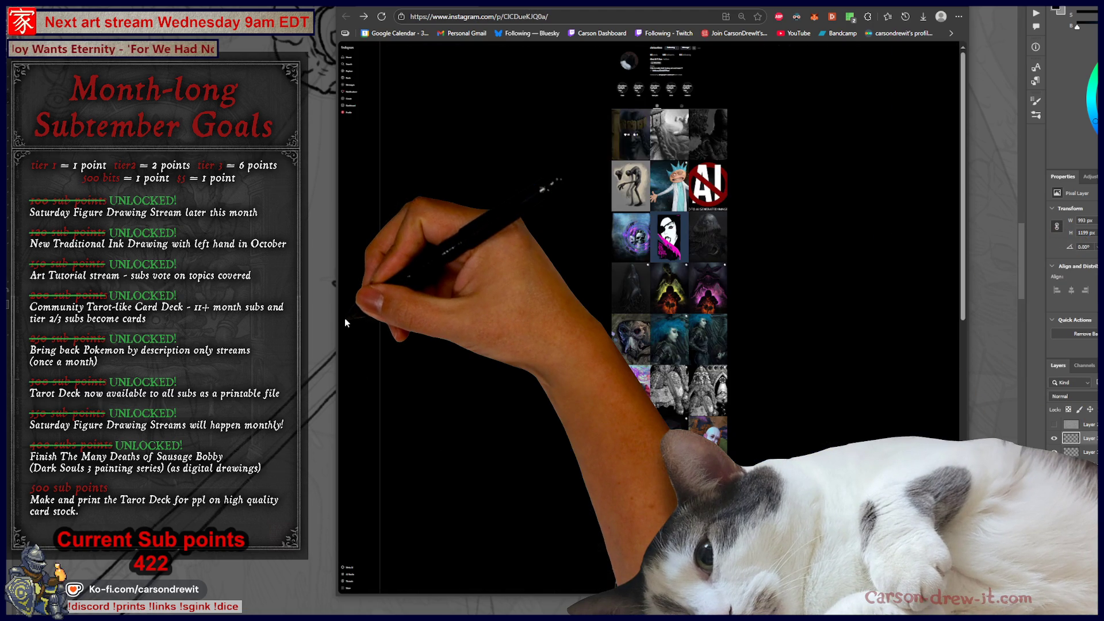
# Reopen the crowned painting, advance to the two-headed creature drawing, then return to Photoshop.
pyautogui.click(653, 262)
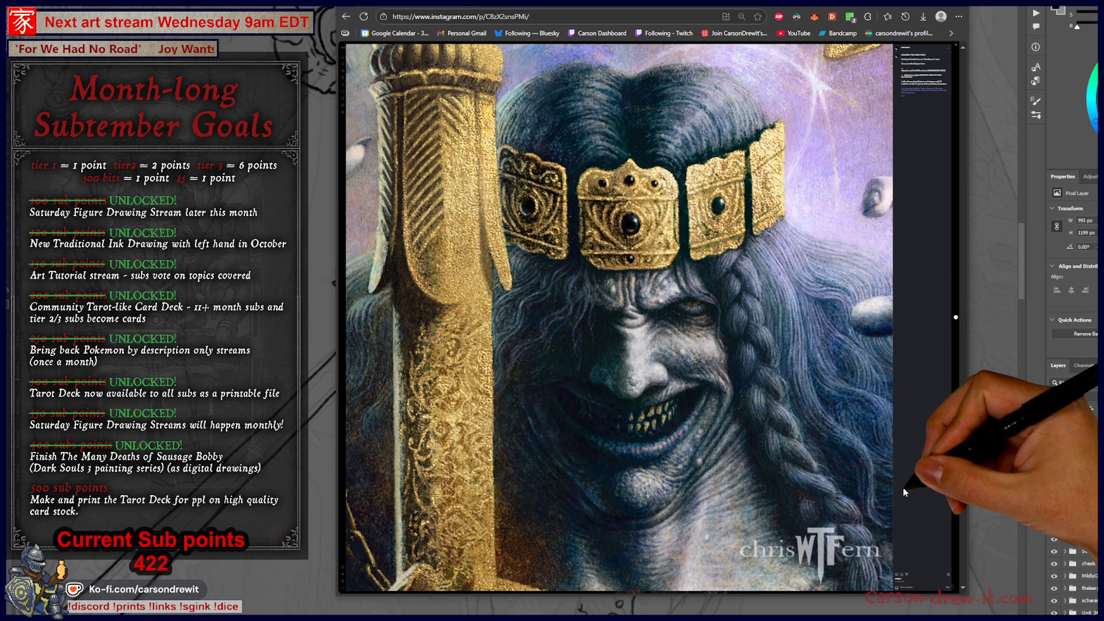
pyautogui.click(956, 319)
pyautogui.click(956, 319)
pyautogui.click(956, 318)
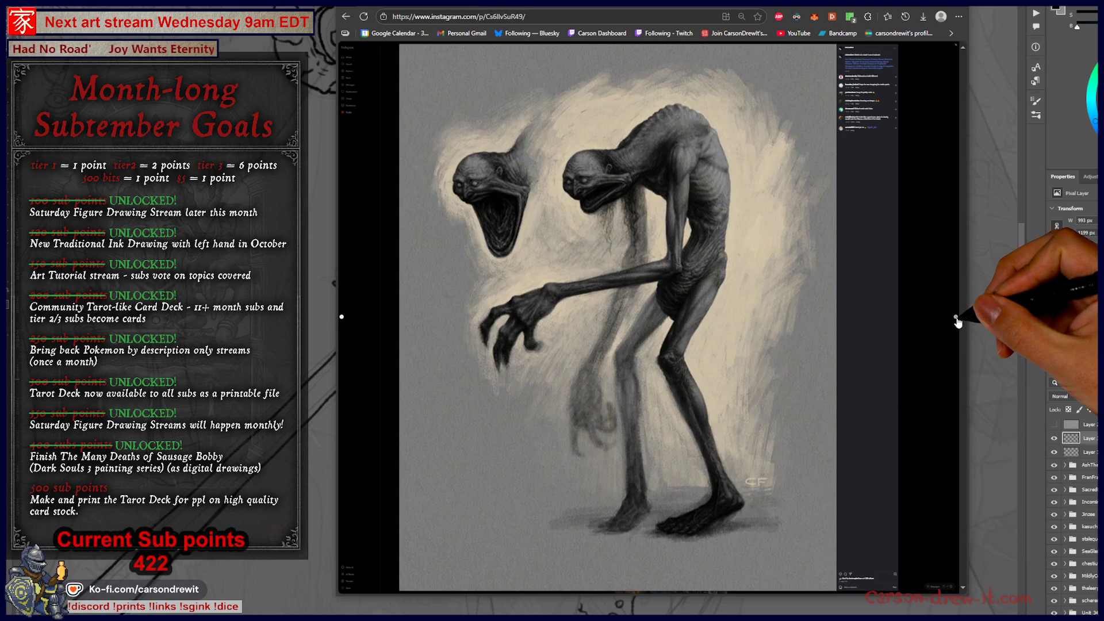
pyautogui.hotkey('alt', 'Tab')
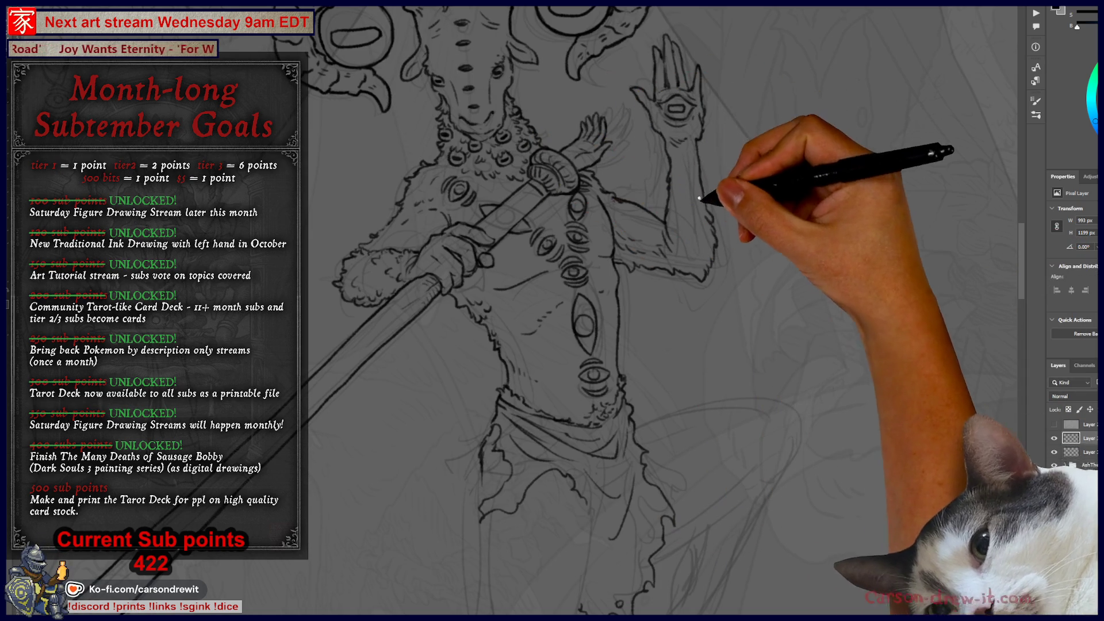
# Ink the hip line, raised leg contour, tattered loincloth edge, knee fur and leg underside.
pyautogui.moveTo(692, 134)
pyautogui.mouseDown()
pyautogui.moveTo(703, 316)
pyautogui.moveTo(732, 313)
pyautogui.moveTo(949, 111)
pyautogui.moveTo(792, 61)
pyautogui.mouseUp()
pyautogui.moveTo(692, 313); pyautogui.dragTo(727, 123)
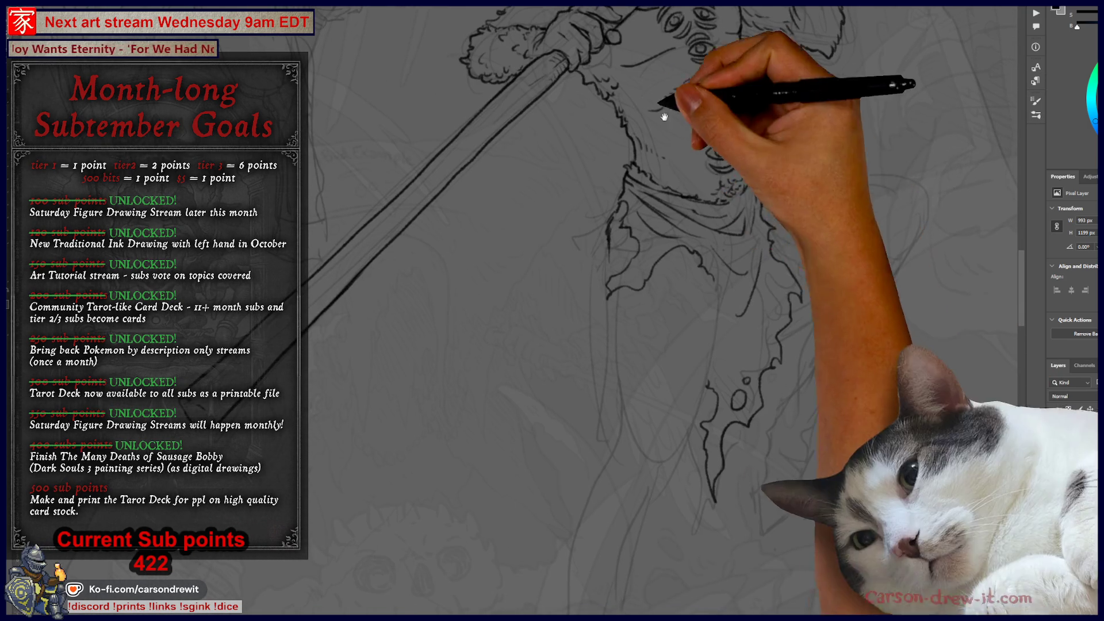
pyautogui.moveTo(694, 262); pyautogui.dragTo(685, 275)
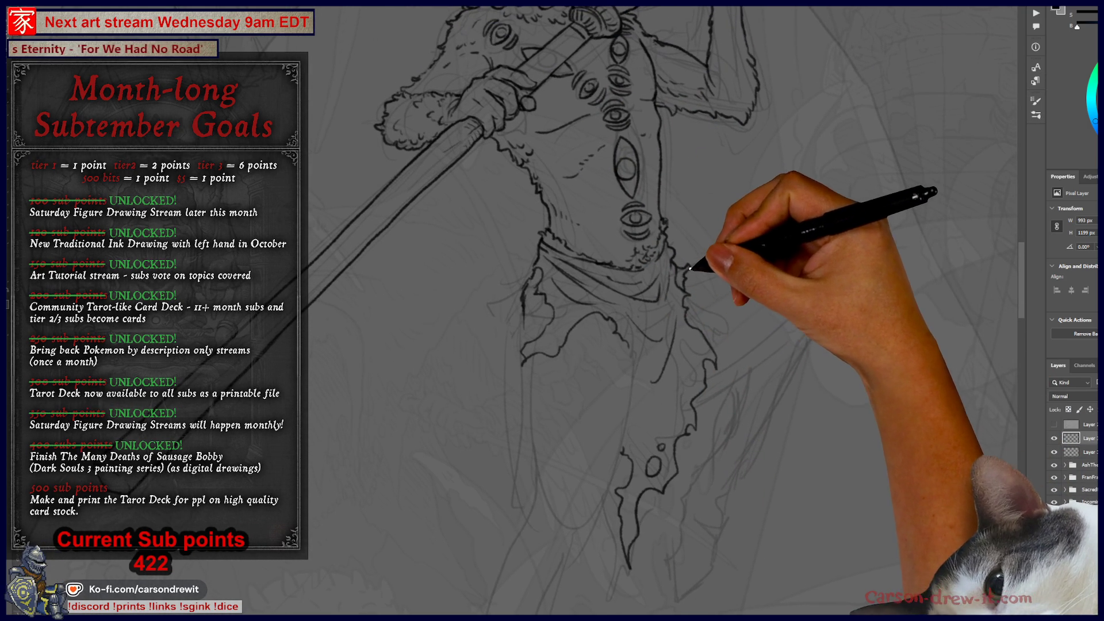
pyautogui.moveTo(703, 261); pyautogui.dragTo(726, 254)
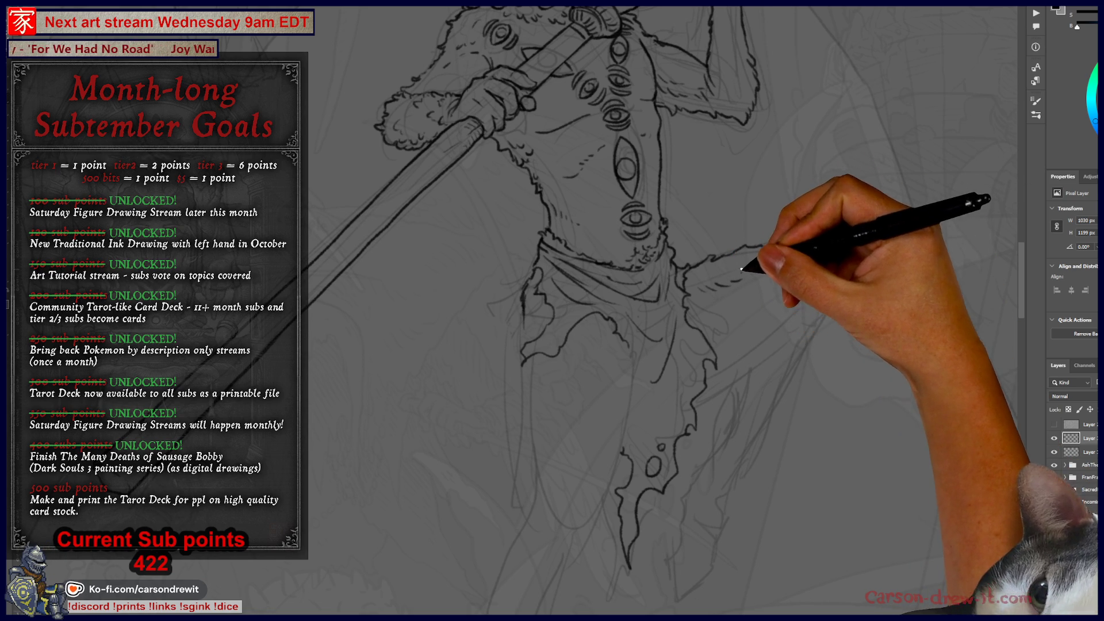
pyautogui.moveTo(802, 240); pyautogui.dragTo(842, 256)
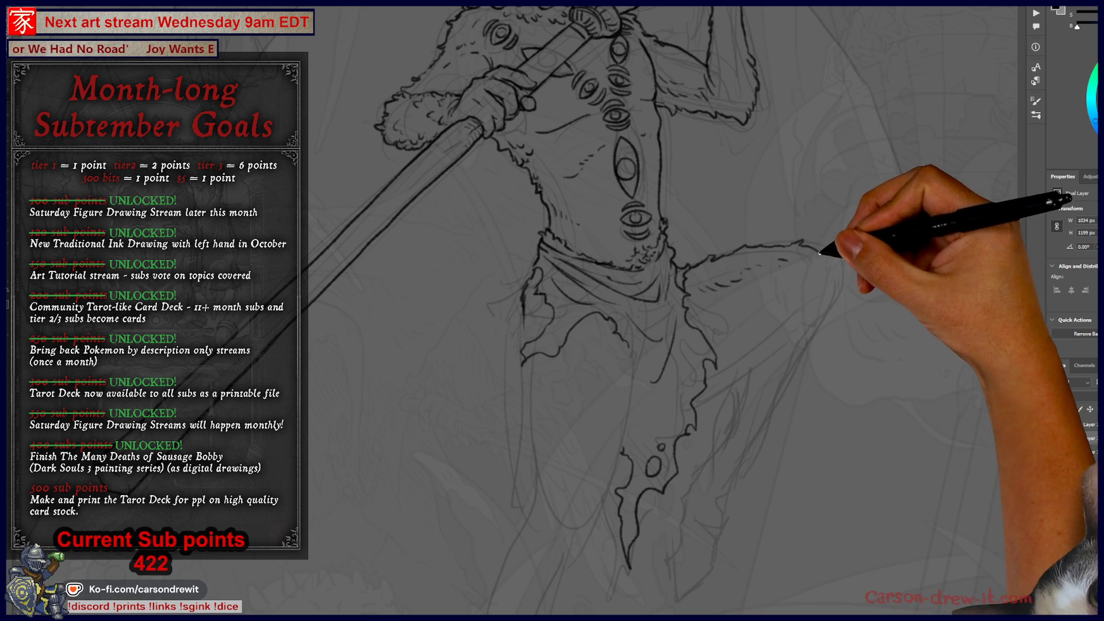
pyautogui.moveTo(762, 361)
pyautogui.mouseDown()
pyautogui.moveTo(713, 400)
pyautogui.moveTo(746, 367)
pyautogui.mouseUp()
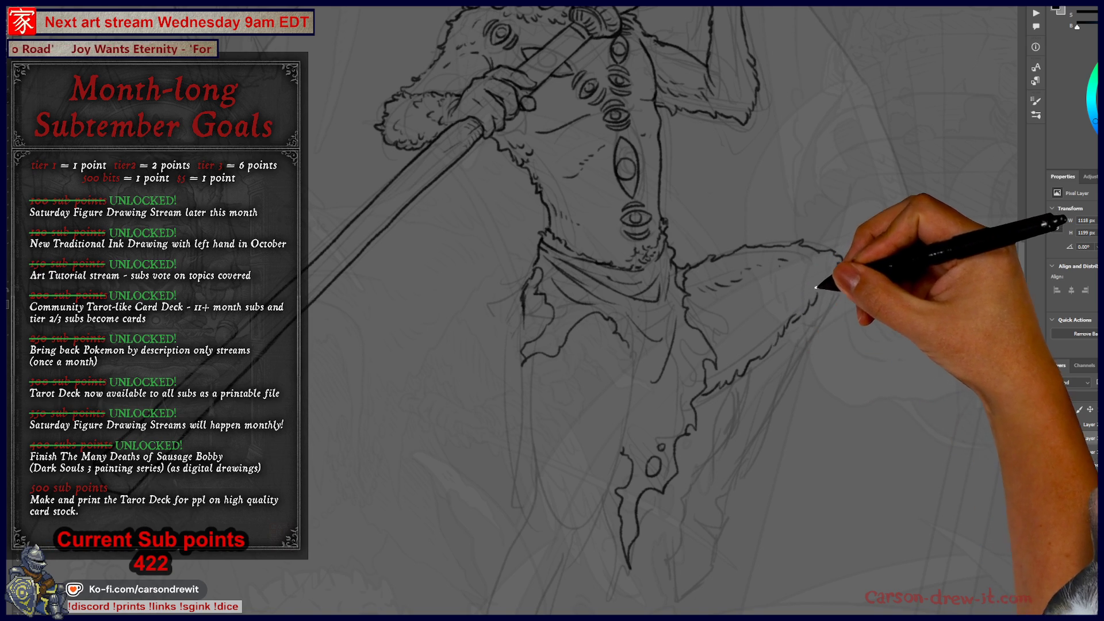
pyautogui.moveTo(838, 247); pyautogui.dragTo(843, 281)
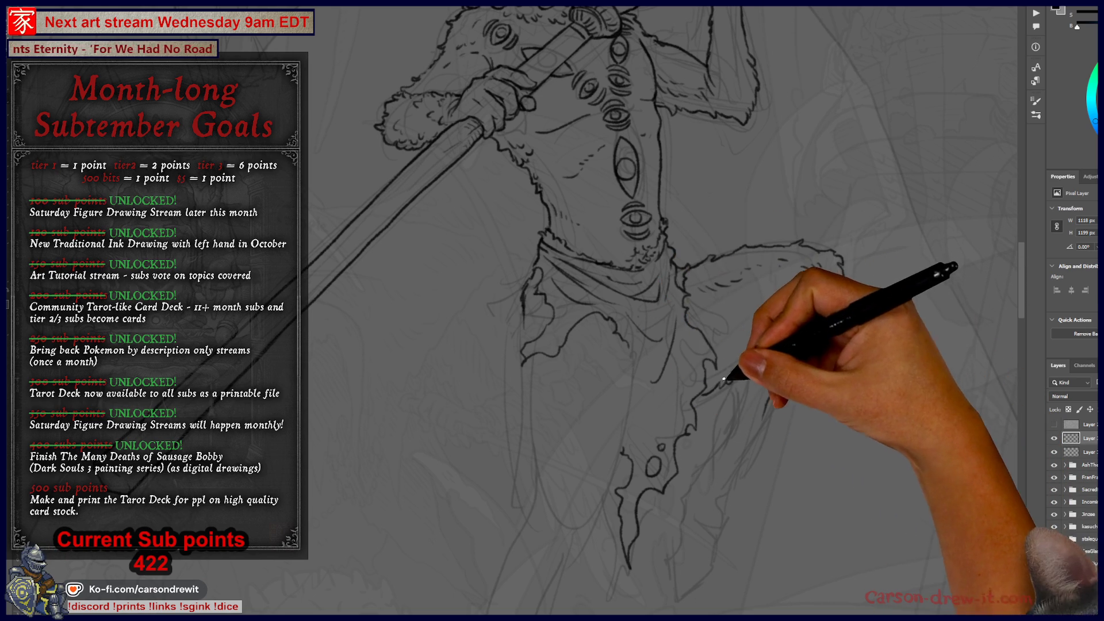
pyautogui.moveTo(714, 370); pyautogui.dragTo(730, 393)
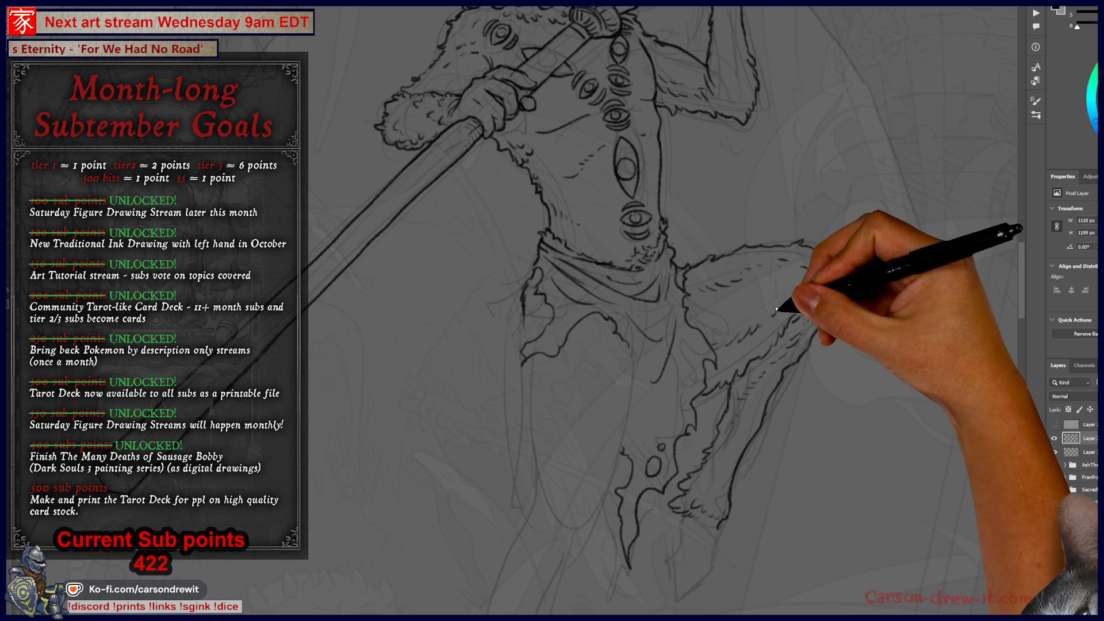
# Ink the lower leg's contour down toward the standing leg's hoof.
pyautogui.moveTo(794, 365)
pyautogui.mouseDown()
pyautogui.moveTo(714, 504)
pyautogui.moveTo(736, 535)
pyautogui.moveTo(777, 405)
pyautogui.mouseUp()
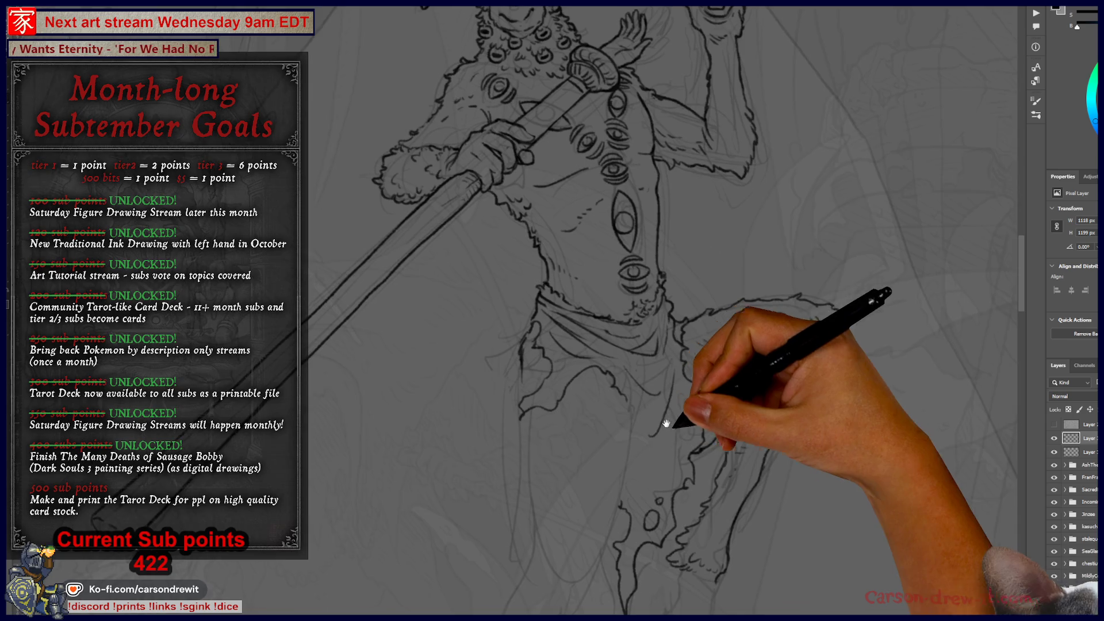
pyautogui.scroll(-5, 664, 423)
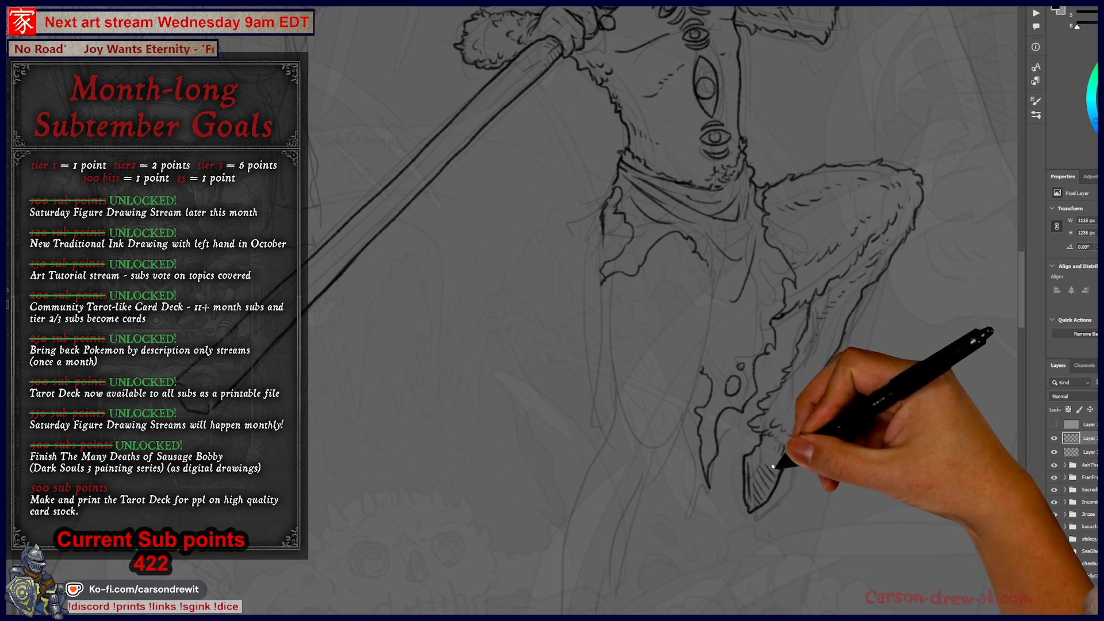
pyautogui.moveTo(773, 468); pyautogui.dragTo(775, 474)
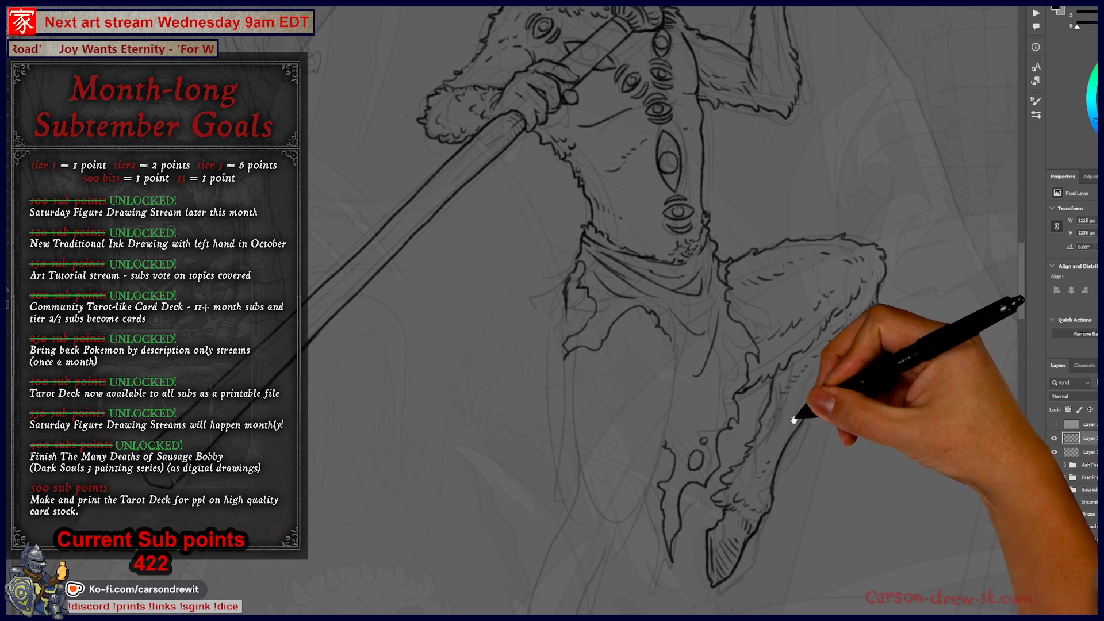
pyautogui.moveTo(795, 423); pyautogui.dragTo(830, 399)
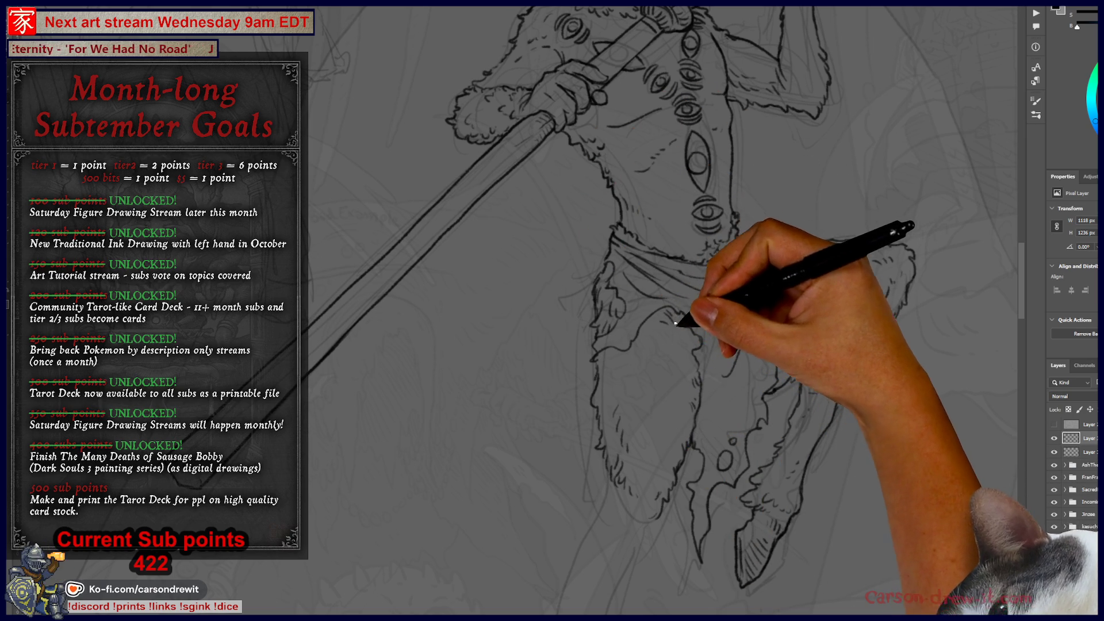
pyautogui.scroll(-3, 661, 391)
pyautogui.scroll(3, 643, 440)
pyautogui.moveTo(642, 439); pyautogui.dragTo(679, 332)
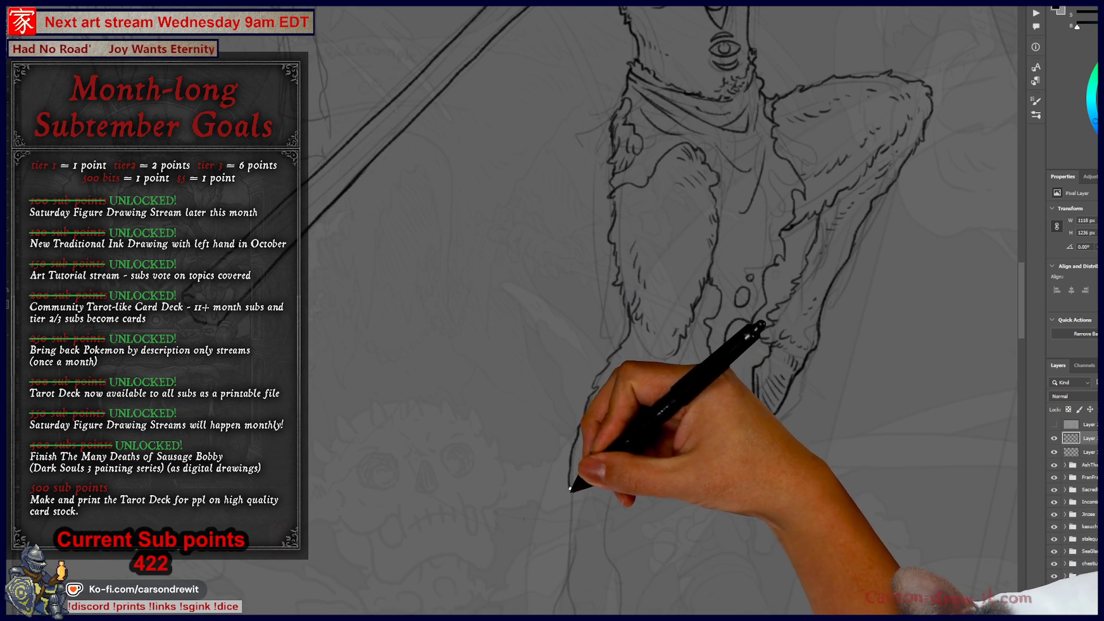
pyautogui.moveTo(744, 322); pyautogui.dragTo(759, 414)
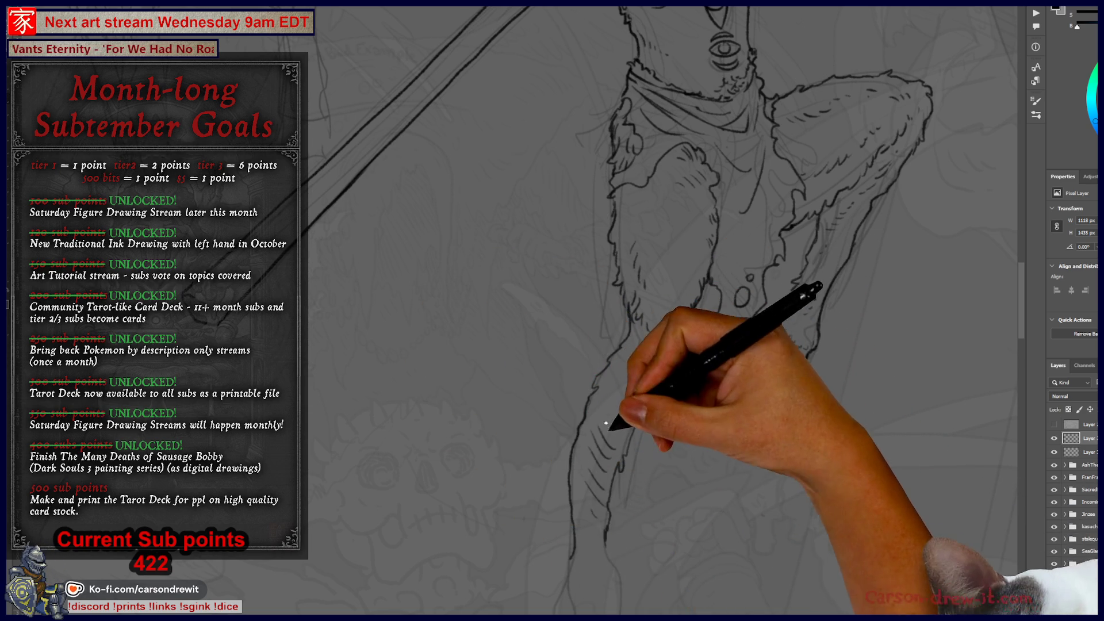
pyautogui.scroll(-3, 632, 311)
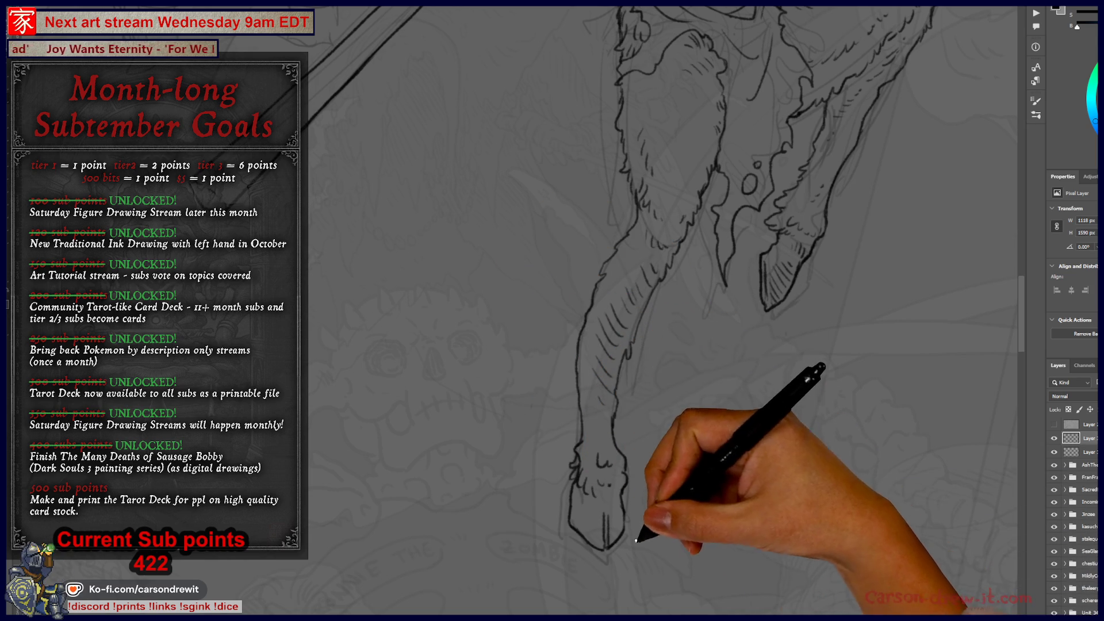
pyautogui.moveTo(636, 495); pyautogui.dragTo(596, 528)
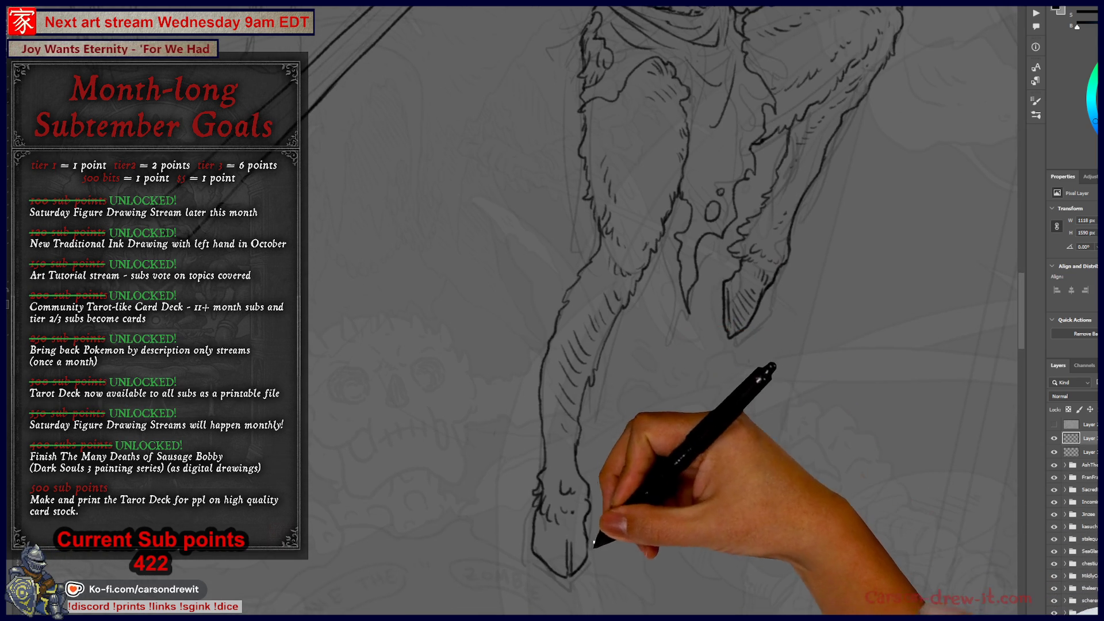
pyautogui.moveTo(623, 423); pyautogui.dragTo(584, 592)
pyautogui.moveTo(609, 522)
pyautogui.mouseDown()
pyautogui.moveTo(612, 534)
pyautogui.moveTo(661, 535)
pyautogui.moveTo(779, 423)
pyautogui.moveTo(745, 452)
pyautogui.moveTo(696, 604)
pyautogui.mouseUp()
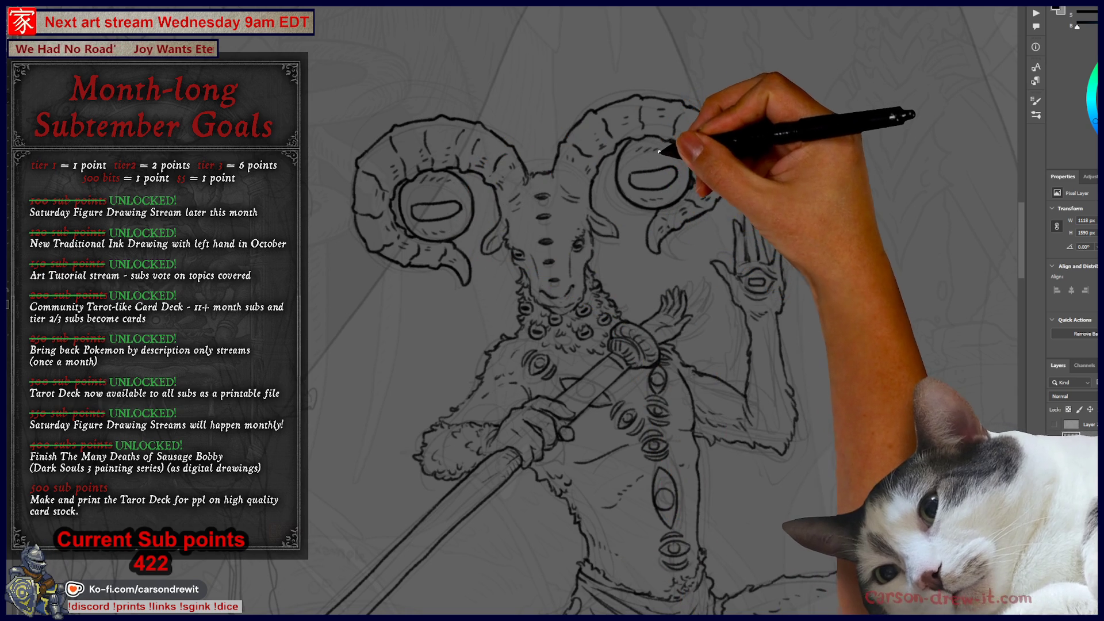
# Finish inking the second line of staff lettering and zoom out to the whole figure.
pyautogui.moveTo(616, 431)
pyautogui.mouseDown()
pyautogui.moveTo(624, 370)
pyautogui.moveTo(691, 238)
pyautogui.mouseUp()
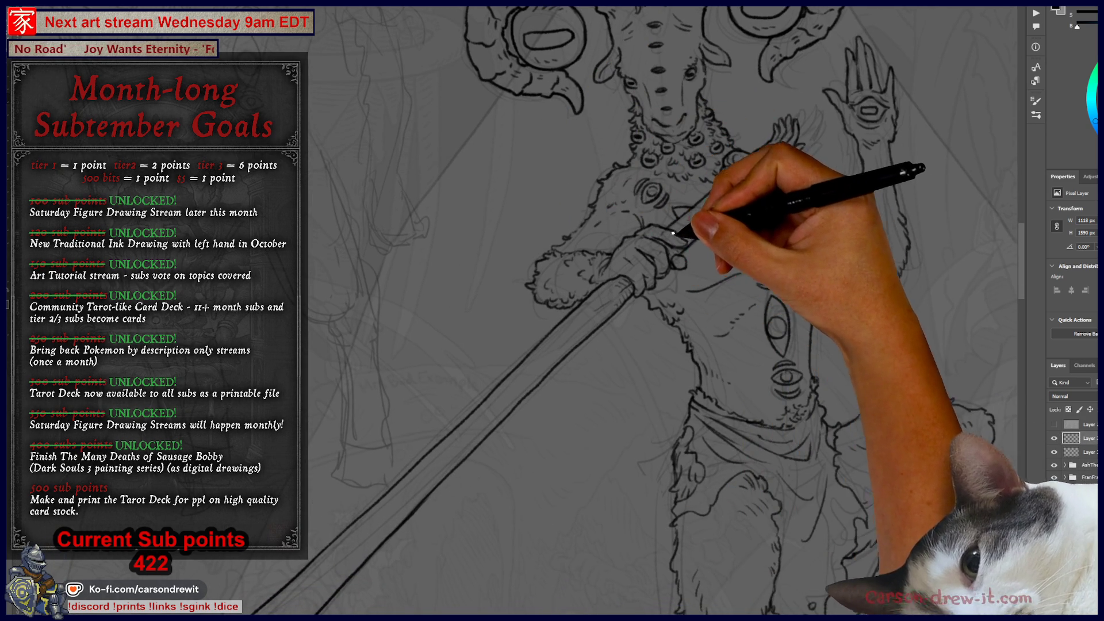
pyautogui.scroll(3, 672, 201)
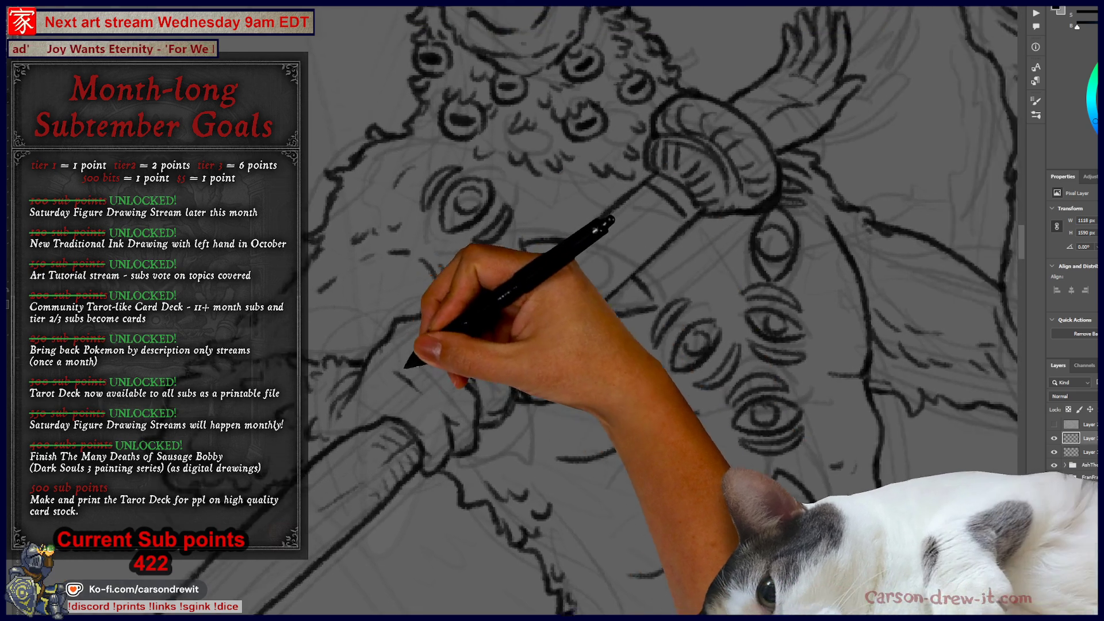
pyautogui.moveTo(671, 202)
pyautogui.mouseDown()
pyautogui.moveTo(502, 289)
pyautogui.moveTo(547, 254)
pyautogui.moveTo(525, 296)
pyautogui.moveTo(549, 299)
pyautogui.moveTo(547, 287)
pyautogui.mouseUp()
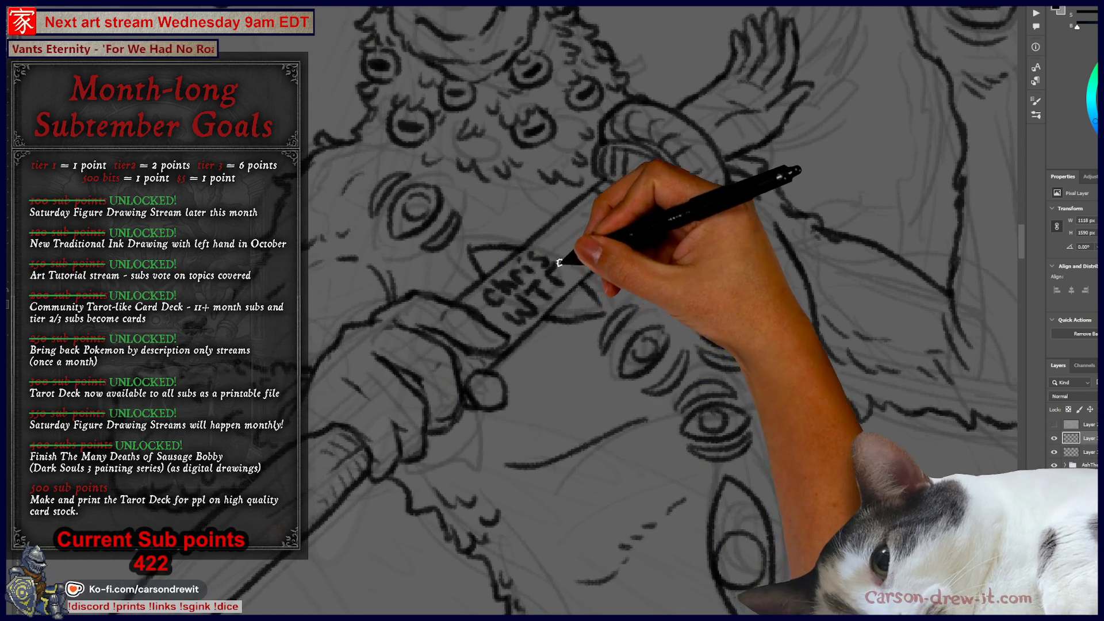
pyautogui.moveTo(594, 247); pyautogui.dragTo(621, 236)
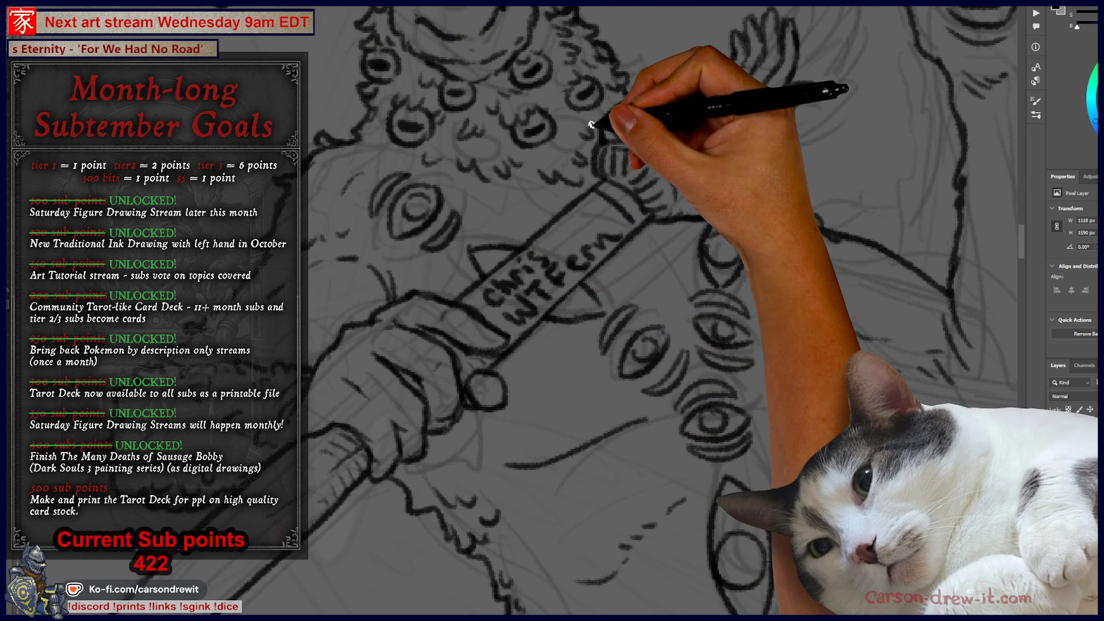
pyautogui.hotkey('ctrl', '-')
pyautogui.hotkey('ctrl', '-')
pyautogui.hotkey('ctrl', '-')
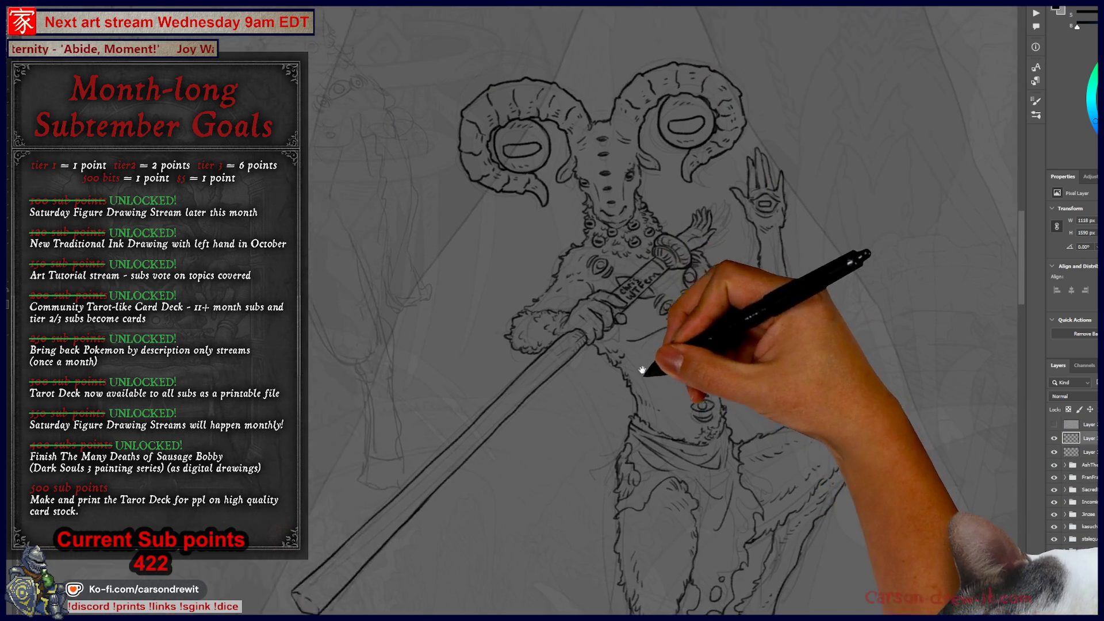
pyautogui.hotkey('ctrl', '-')
pyautogui.moveTo(653, 439)
pyautogui.mouseDown()
pyautogui.moveTo(591, 407)
pyautogui.moveTo(598, 352)
pyautogui.moveTo(621, 339)
pyautogui.moveTo(624, 314)
pyautogui.mouseUp()
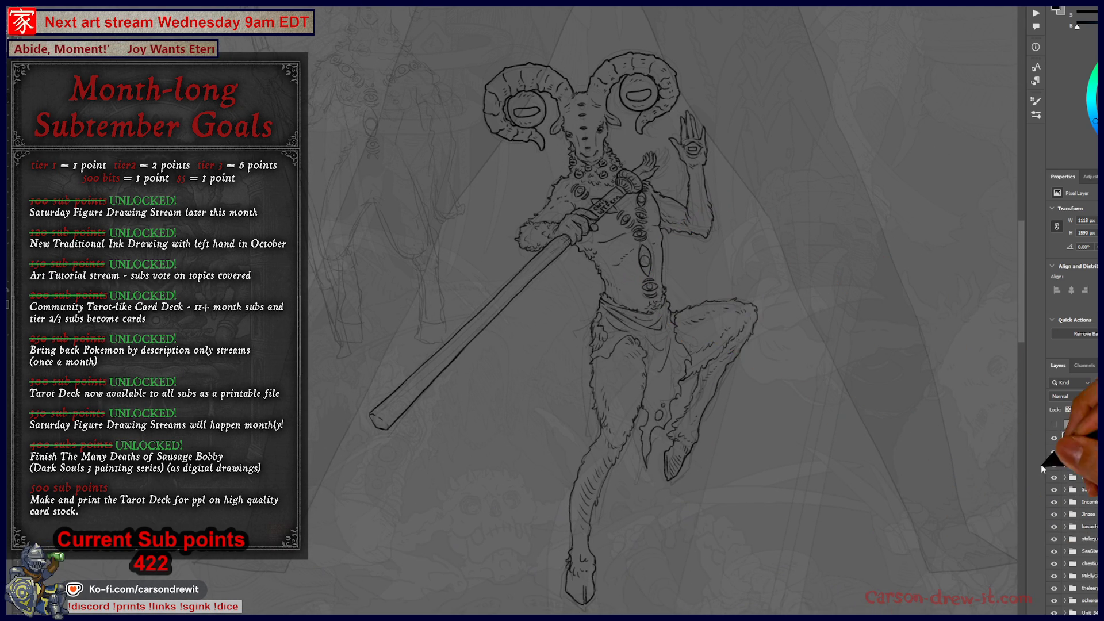
# Hide the current layer, dismiss the hidden-layer warning and start selecting around the ram figure.
pyautogui.click(1055, 453)
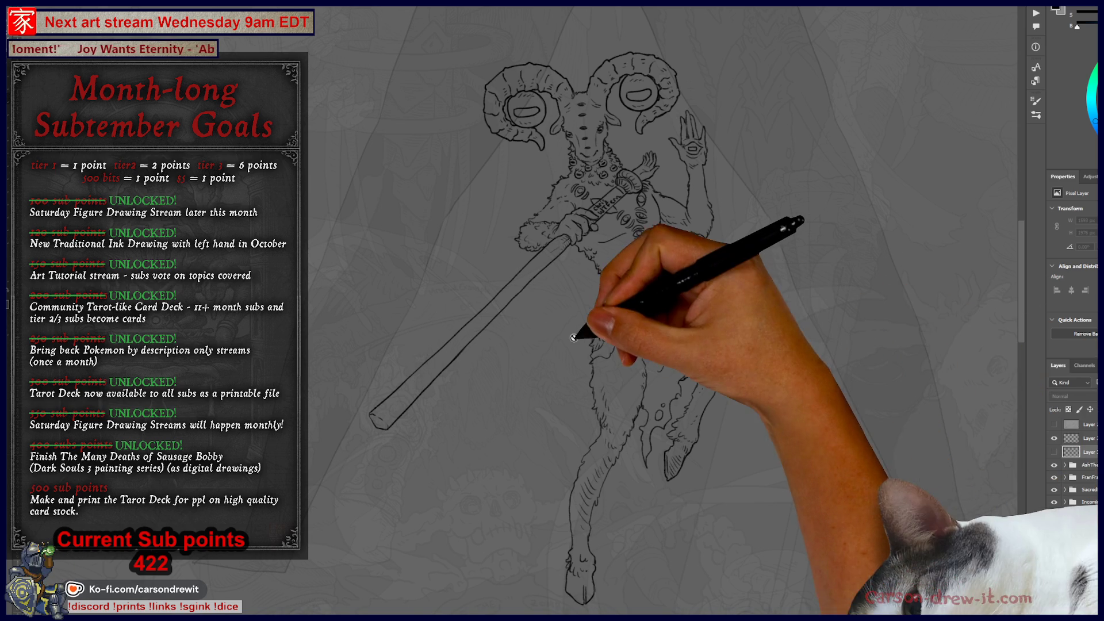
pyautogui.hotkey('ctrl', '+')
pyautogui.hotkey('ctrl', '+')
pyautogui.moveTo(528, 174); pyautogui.dragTo(551, 183)
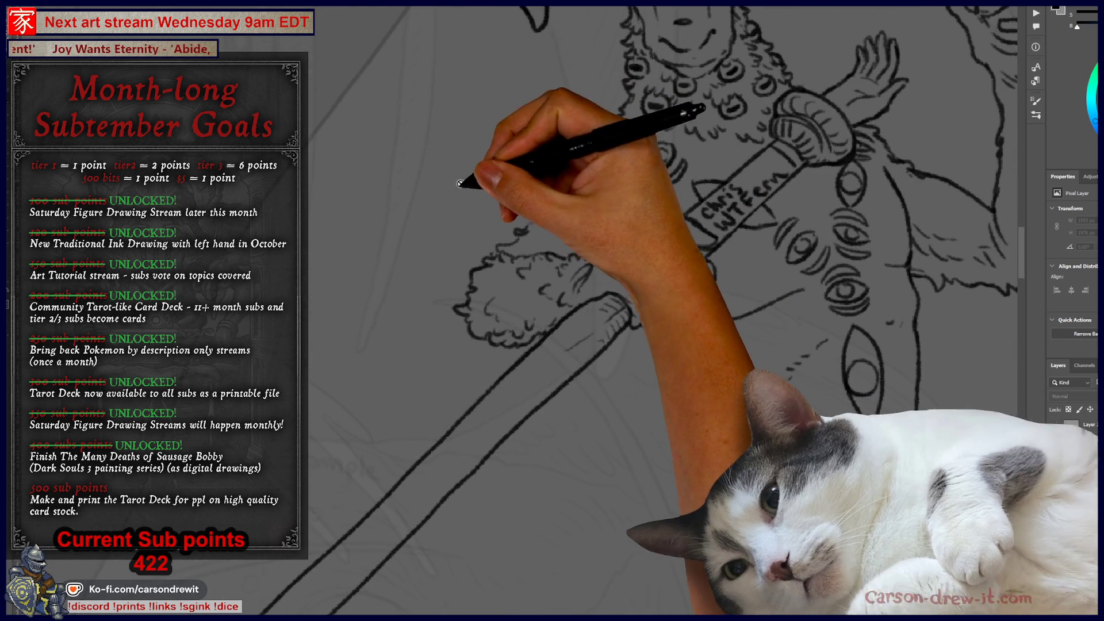
pyautogui.click(537, 225)
pyautogui.press('Return')
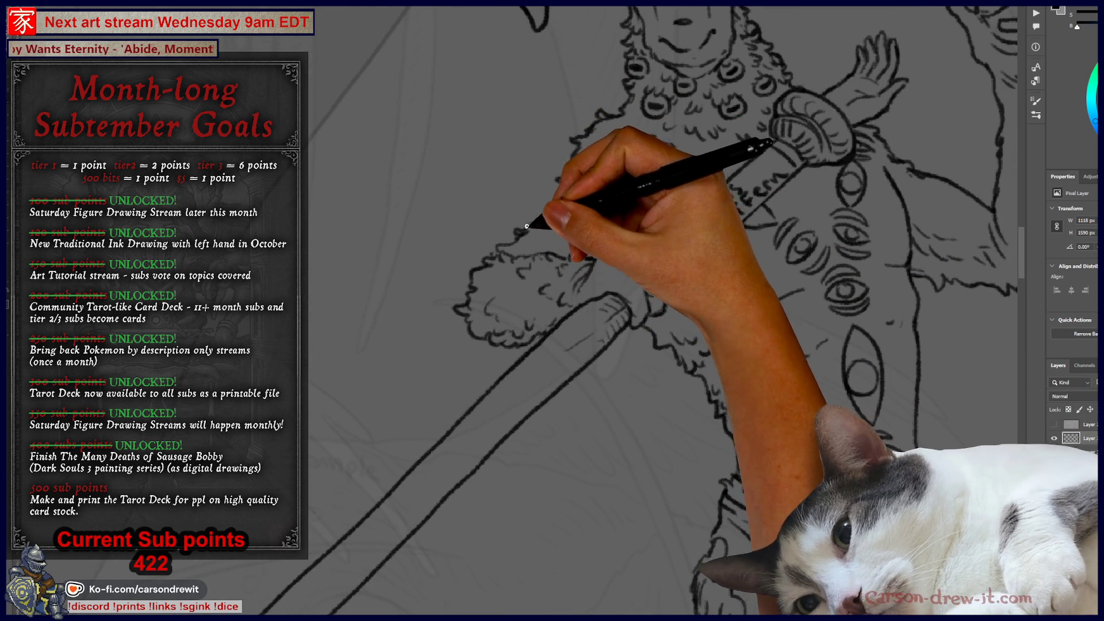
pyautogui.moveTo(609, 104)
pyautogui.mouseDown()
pyautogui.moveTo(529, 230)
pyautogui.moveTo(357, 258)
pyautogui.mouseUp()
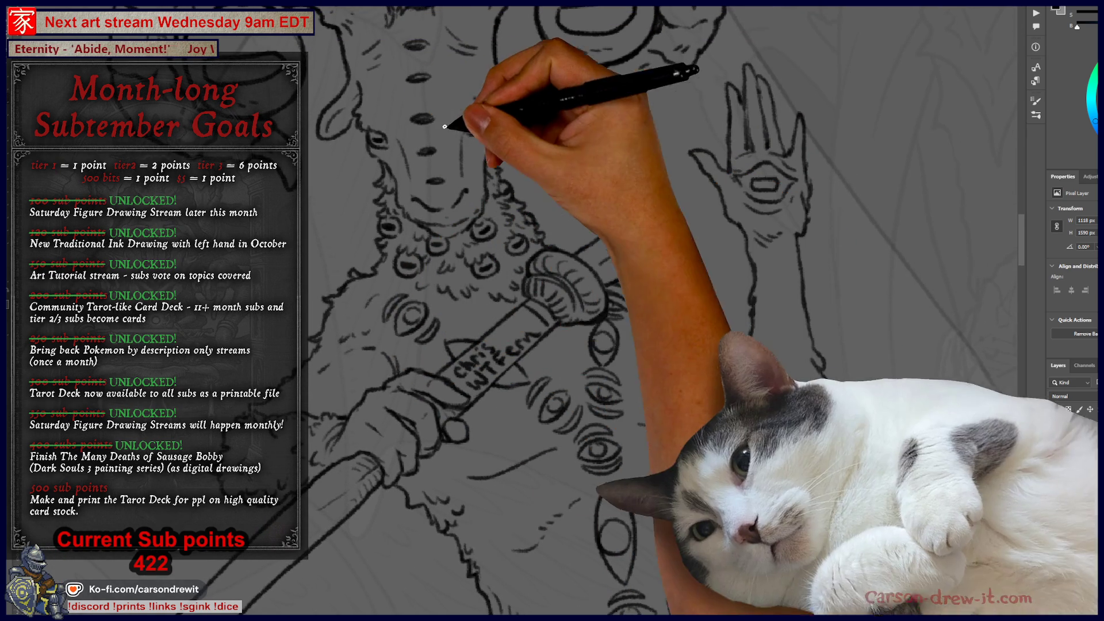
pyautogui.moveTo(513, 106)
pyautogui.mouseDown()
pyautogui.moveTo(561, 264)
pyautogui.moveTo(586, 293)
pyautogui.mouseUp()
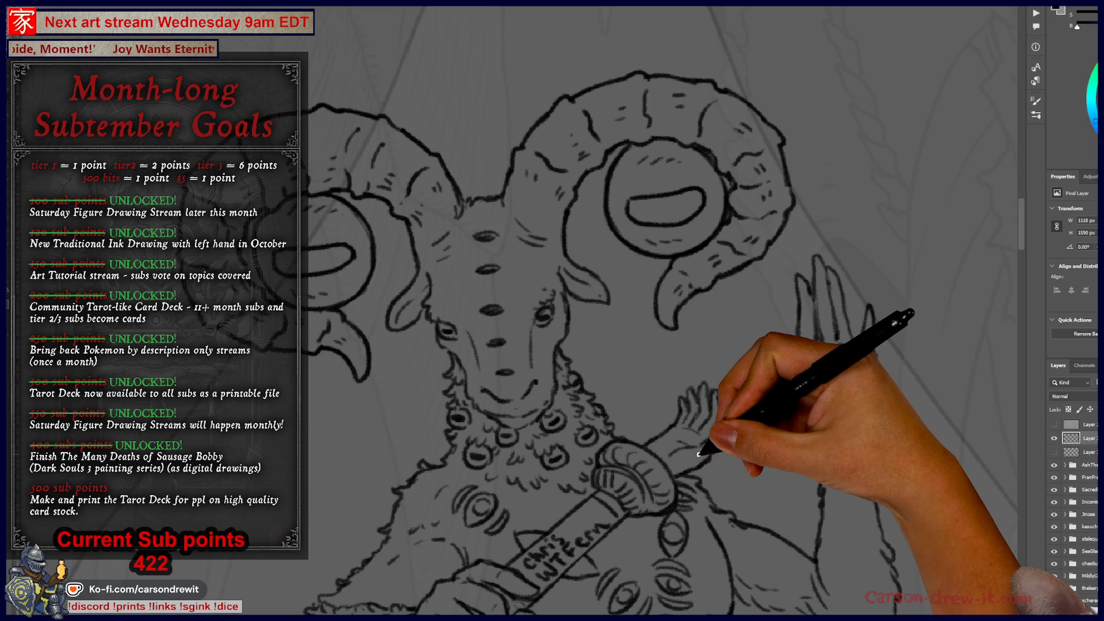
pyautogui.scroll(-3, 698, 454)
pyautogui.moveTo(685, 513)
pyautogui.mouseDown()
pyautogui.moveTo(574, 328)
pyautogui.moveTo(638, 311)
pyautogui.moveTo(641, 253)
pyautogui.mouseUp()
pyautogui.moveTo(656, 345)
pyautogui.mouseDown()
pyautogui.moveTo(665, 384)
pyautogui.moveTo(647, 422)
pyautogui.moveTo(591, 341)
pyautogui.mouseUp()
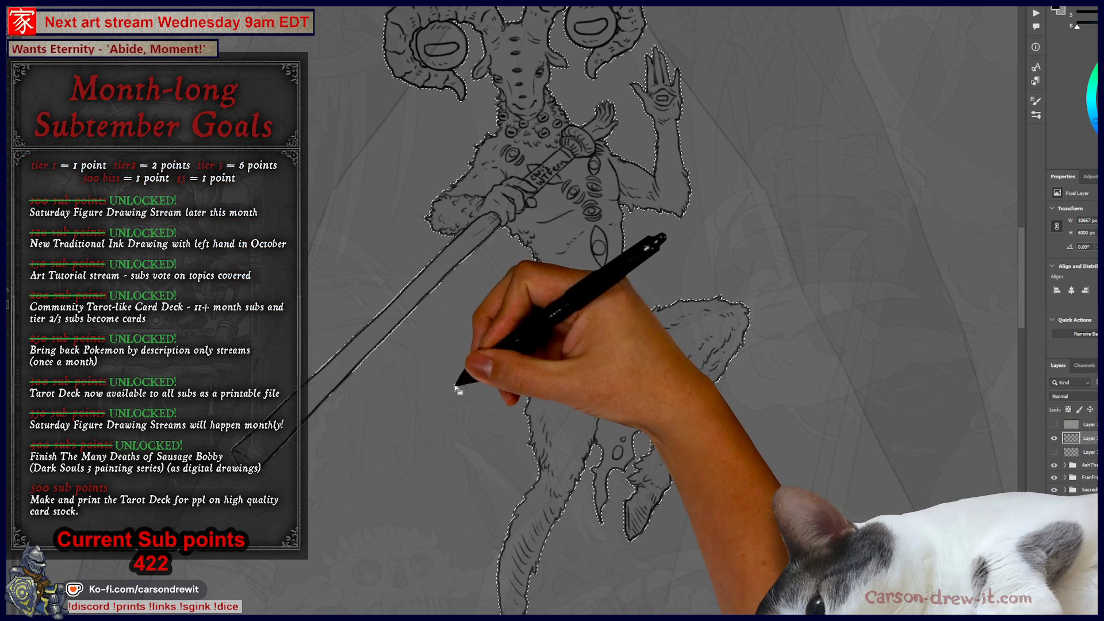
pyautogui.moveTo(472, 349); pyautogui.dragTo(473, 467)
pyautogui.moveTo(601, 541)
pyautogui.mouseDown()
pyautogui.moveTo(571, 320)
pyautogui.moveTo(636, 357)
pyautogui.moveTo(608, 339)
pyautogui.moveTo(547, 414)
pyautogui.moveTo(505, 345)
pyautogui.moveTo(523, 439)
pyautogui.moveTo(332, 201)
pyautogui.moveTo(399, 237)
pyautogui.mouseUp()
pyautogui.moveTo(677, 345)
pyautogui.mouseDown()
pyautogui.moveTo(444, 345)
pyautogui.moveTo(650, 324)
pyautogui.moveTo(537, 350)
pyautogui.moveTo(596, 315)
pyautogui.mouseUp()
pyautogui.hotkey('ctrl', '-')
pyautogui.hotkey('ctrl', '-')
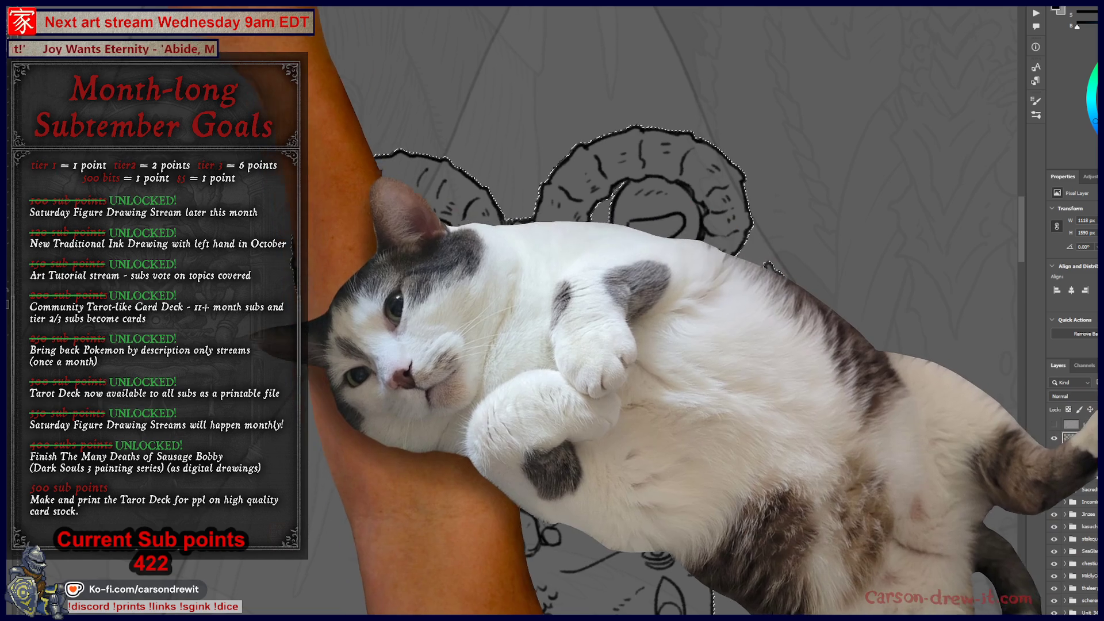
pyautogui.hotkey('alt', 's')
pyautogui.moveTo(126, 101)
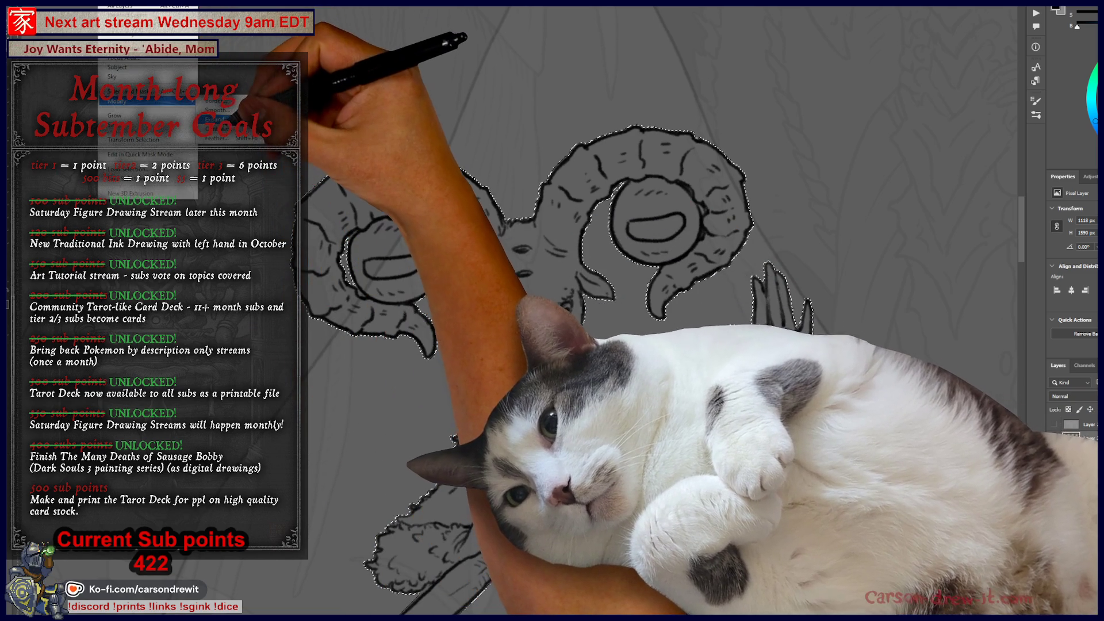
pyautogui.click(213, 128)
pyautogui.click(677, 194)
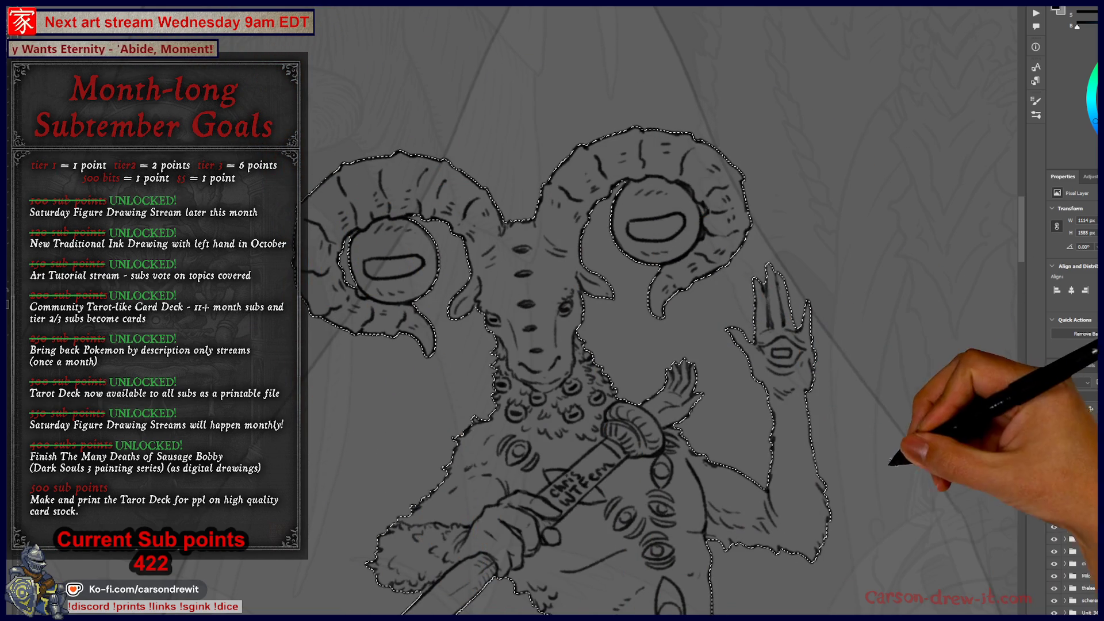
# Alt-lasso the inner eye circles of the left and right horns out of the selection.
pyautogui.scroll(3, 522, 253)
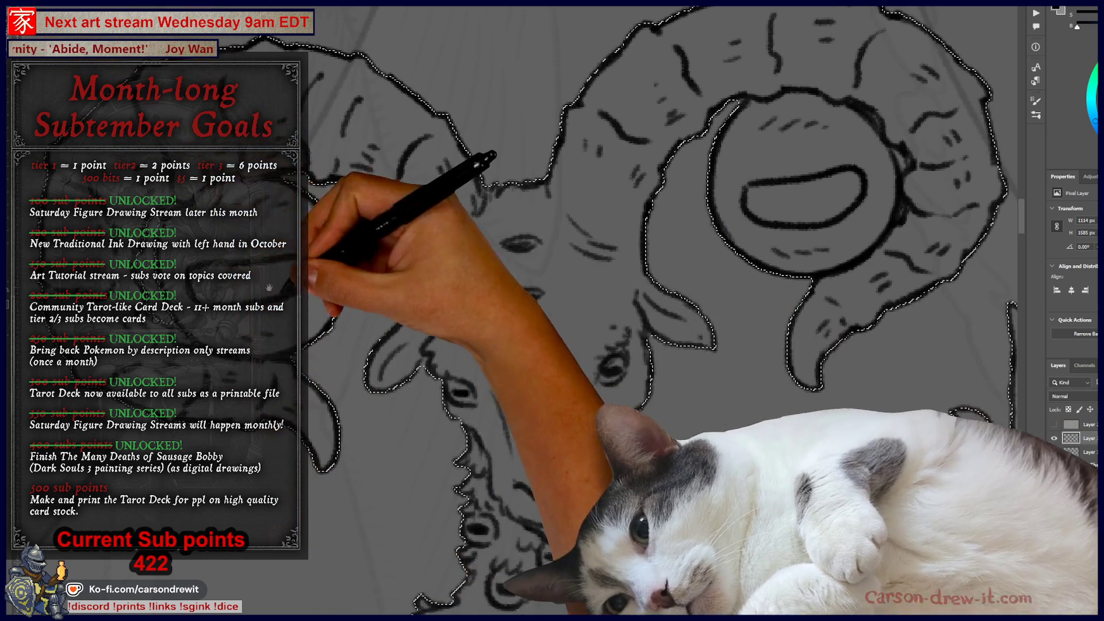
pyautogui.moveTo(269, 286); pyautogui.dragTo(476, 306)
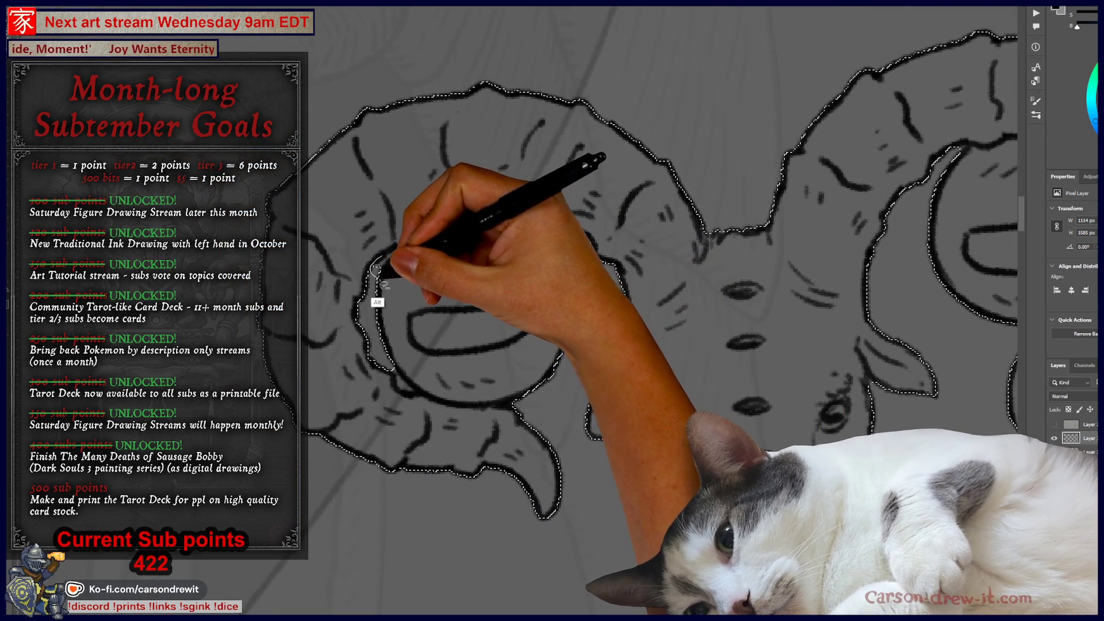
pyautogui.moveTo(377, 268)
pyautogui.mouseDown()
pyautogui.moveTo(392, 390)
pyautogui.moveTo(426, 325)
pyautogui.moveTo(483, 365)
pyautogui.mouseUp()
pyautogui.hscroll(3, 510, 378)
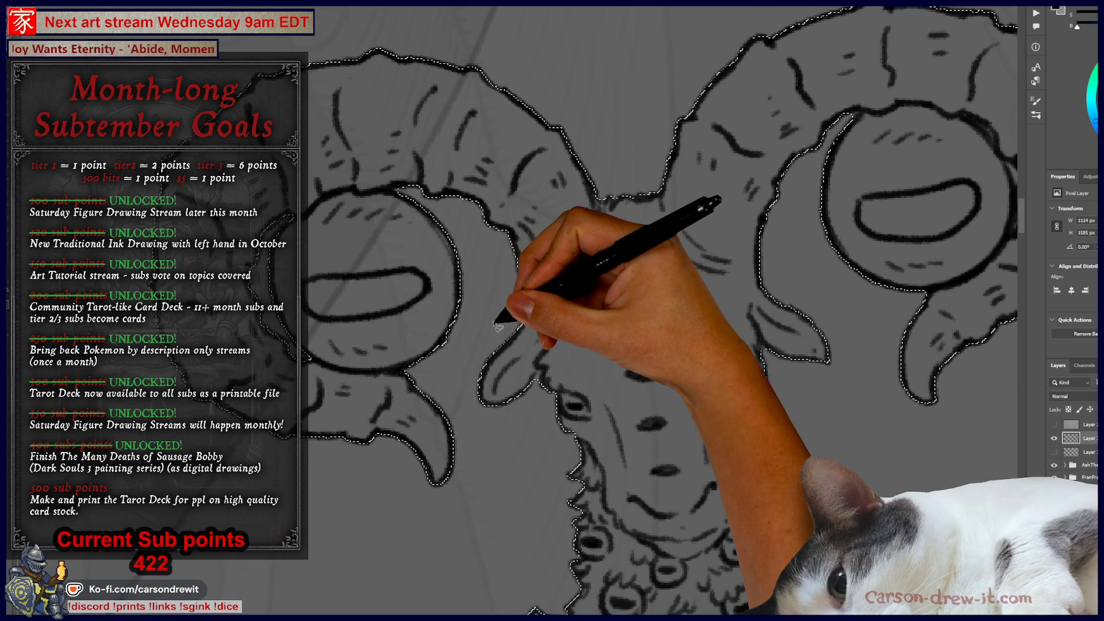
pyautogui.moveTo(673, 295)
pyautogui.mouseDown()
pyautogui.moveTo(532, 287)
pyautogui.moveTo(451, 334)
pyautogui.mouseUp()
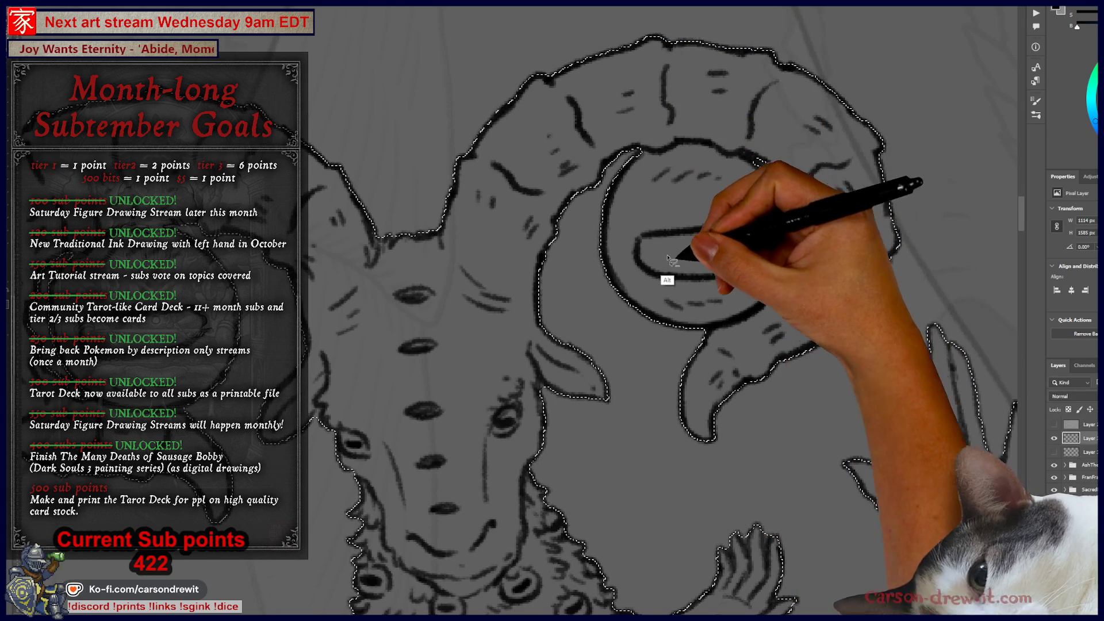
pyautogui.moveTo(792, 254); pyautogui.dragTo(794, 270)
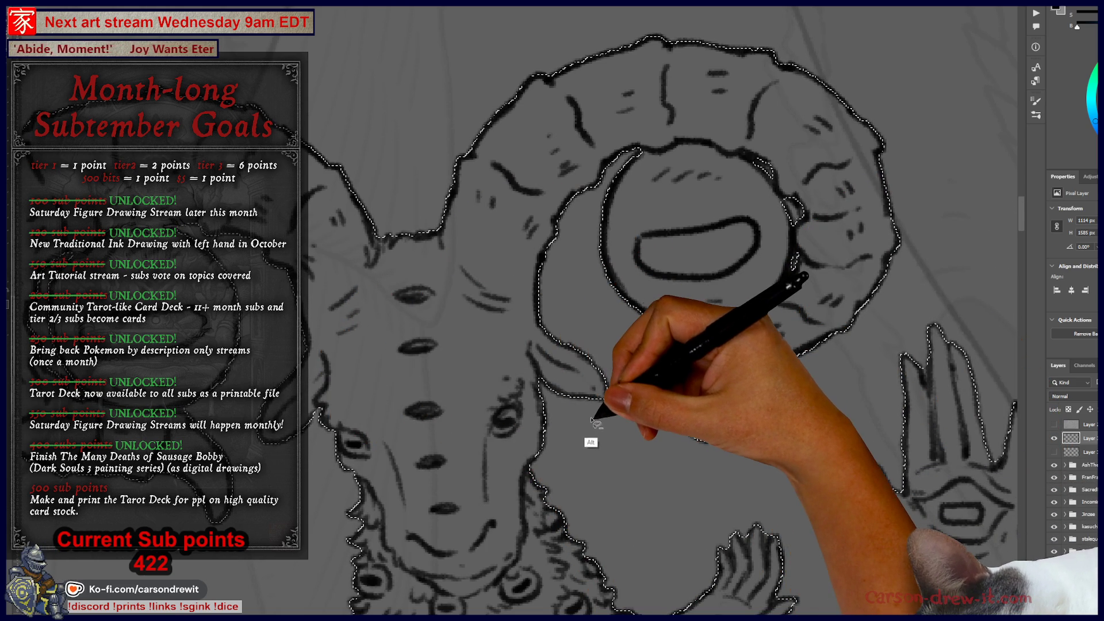
pyautogui.scroll(-3, 739, 301)
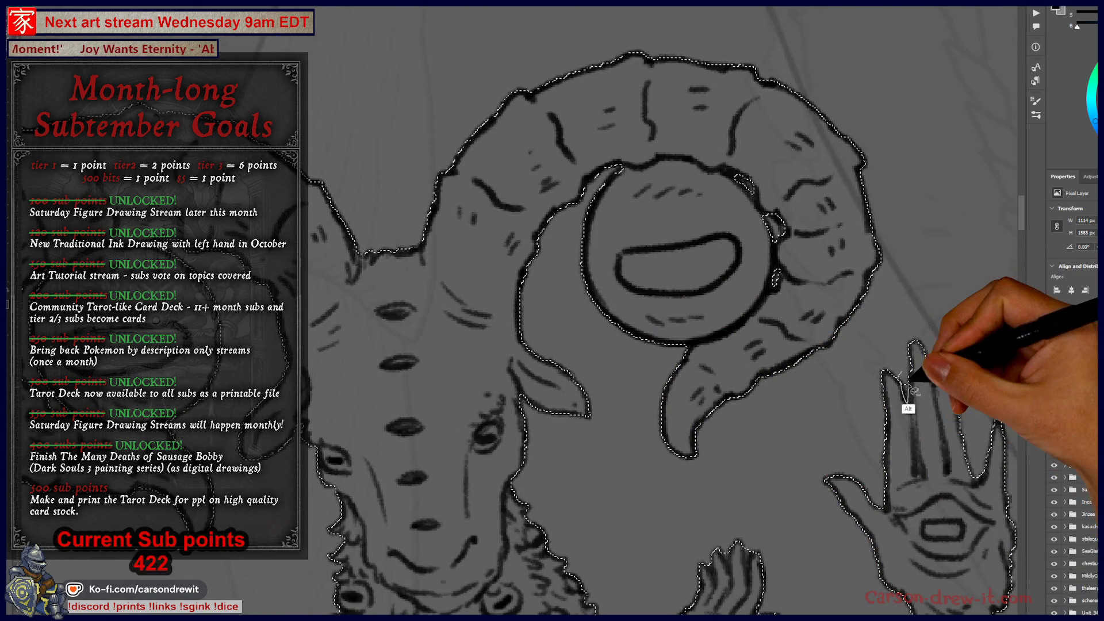
# Follow the selection outline around the raised hand, staff head and down the staff shaft.
pyautogui.moveTo(923, 442)
pyautogui.mouseDown()
pyautogui.moveTo(645, 371)
pyautogui.moveTo(802, 281)
pyautogui.mouseUp()
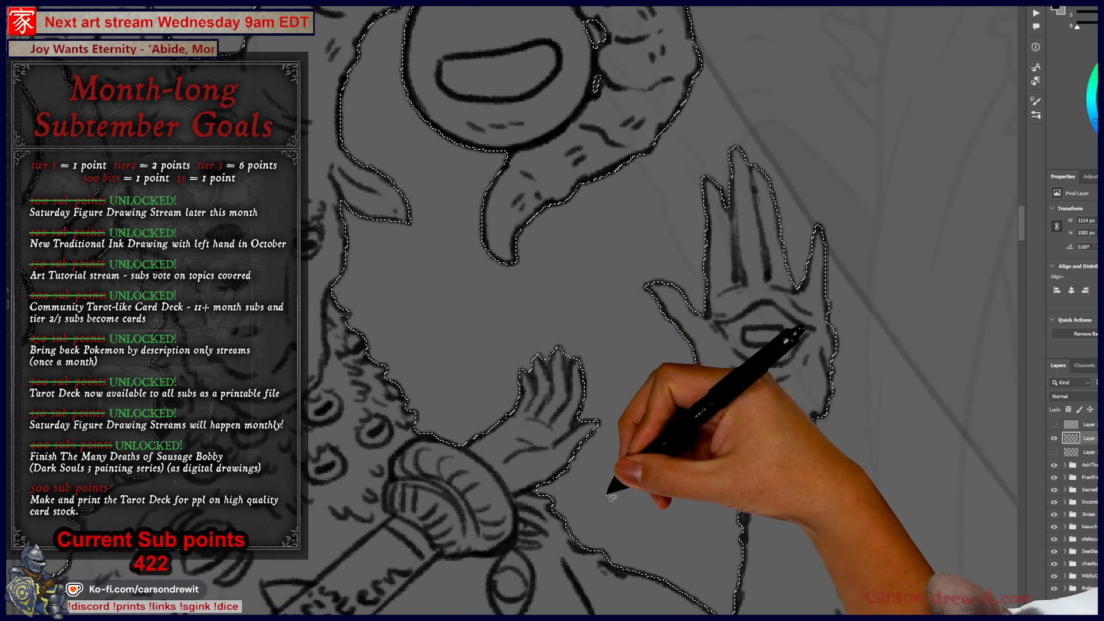
pyautogui.moveTo(573, 435)
pyautogui.mouseDown()
pyautogui.moveTo(626, 431)
pyautogui.moveTo(595, 365)
pyautogui.mouseUp()
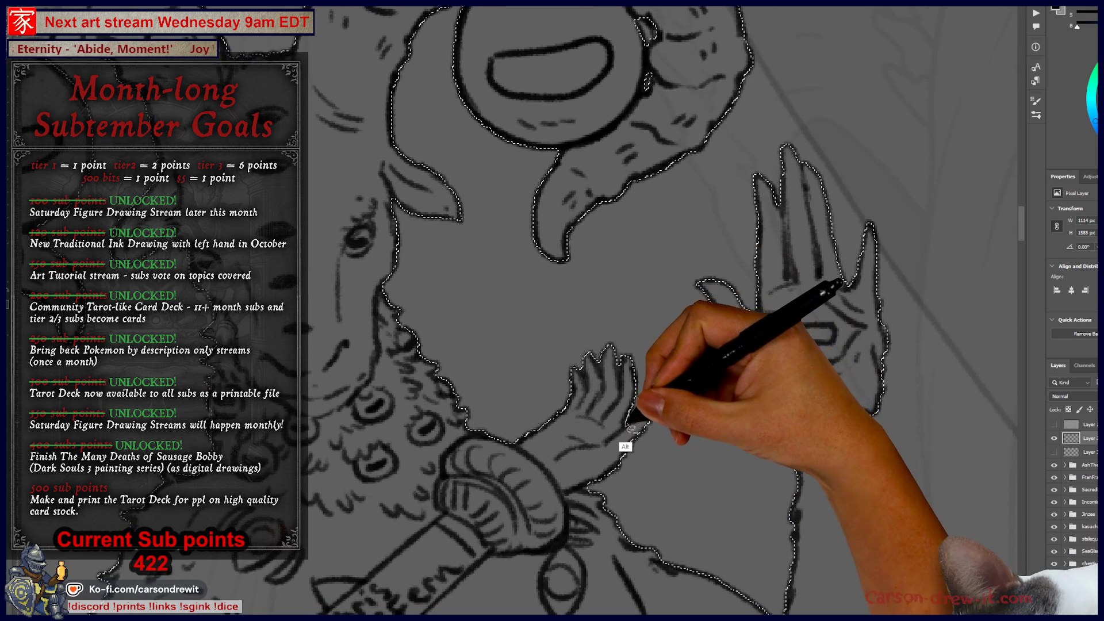
pyautogui.moveTo(601, 506)
pyautogui.mouseDown()
pyautogui.moveTo(592, 437)
pyautogui.moveTo(707, 439)
pyautogui.moveTo(694, 443)
pyautogui.mouseUp()
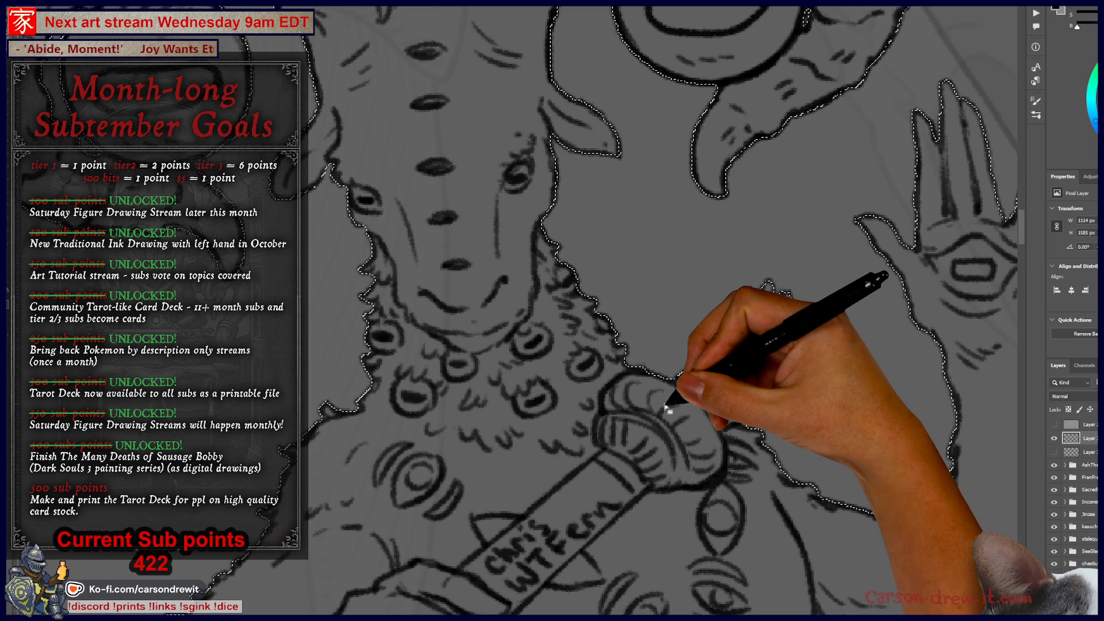
pyautogui.moveTo(668, 410)
pyautogui.mouseDown()
pyautogui.moveTo(592, 397)
pyautogui.moveTo(493, 153)
pyautogui.moveTo(646, 98)
pyautogui.moveTo(739, 118)
pyautogui.moveTo(612, 346)
pyautogui.moveTo(548, 408)
pyautogui.mouseUp()
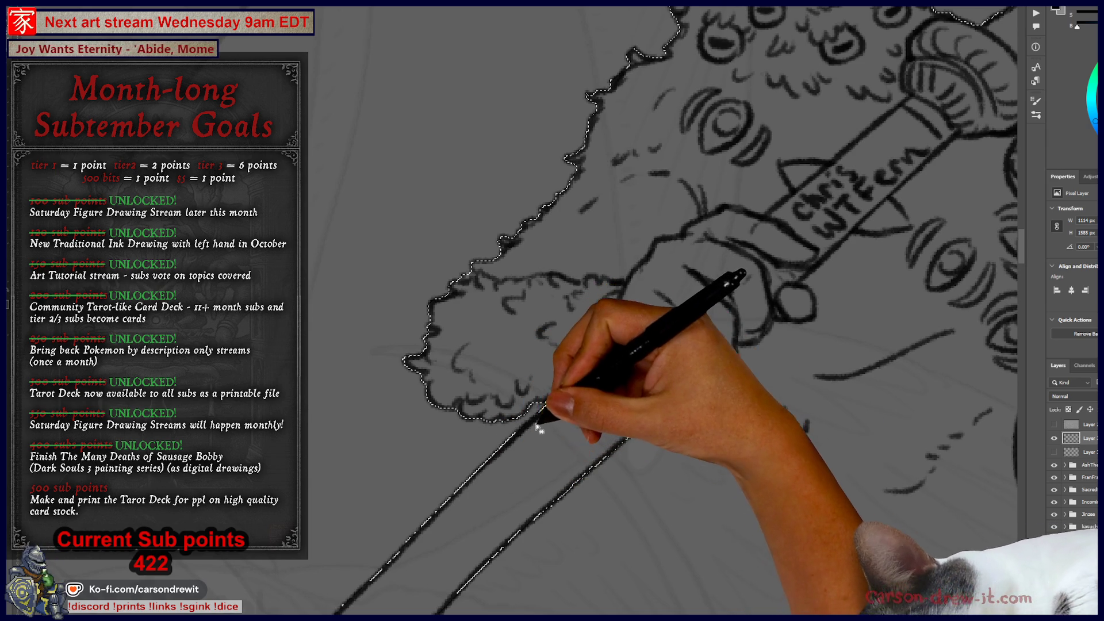
pyautogui.moveTo(530, 450)
pyautogui.mouseDown()
pyautogui.moveTo(424, 321)
pyautogui.moveTo(460, 305)
pyautogui.moveTo(522, 315)
pyautogui.moveTo(493, 316)
pyautogui.moveTo(458, 239)
pyautogui.moveTo(398, 224)
pyautogui.mouseUp()
pyautogui.moveTo(572, 333)
pyautogui.mouseDown()
pyautogui.moveTo(857, 406)
pyautogui.moveTo(565, 316)
pyautogui.moveTo(562, 301)
pyautogui.moveTo(523, 305)
pyautogui.mouseUp()
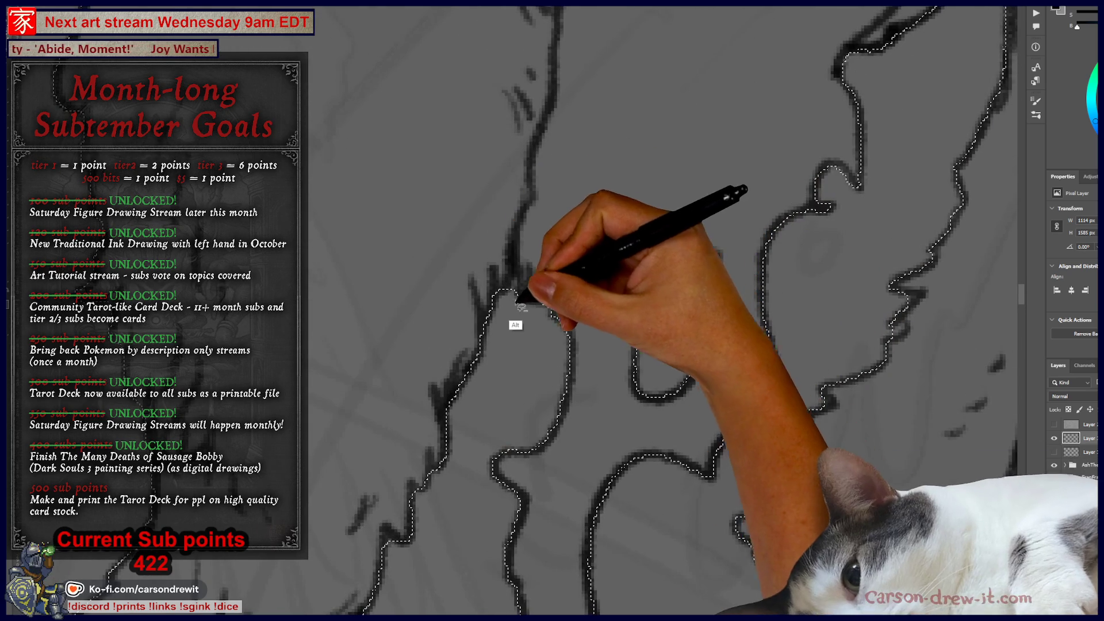
pyautogui.moveTo(628, 347)
pyautogui.mouseDown()
pyautogui.moveTo(633, 364)
pyautogui.moveTo(665, 382)
pyautogui.moveTo(599, 378)
pyautogui.moveTo(611, 412)
pyautogui.mouseUp()
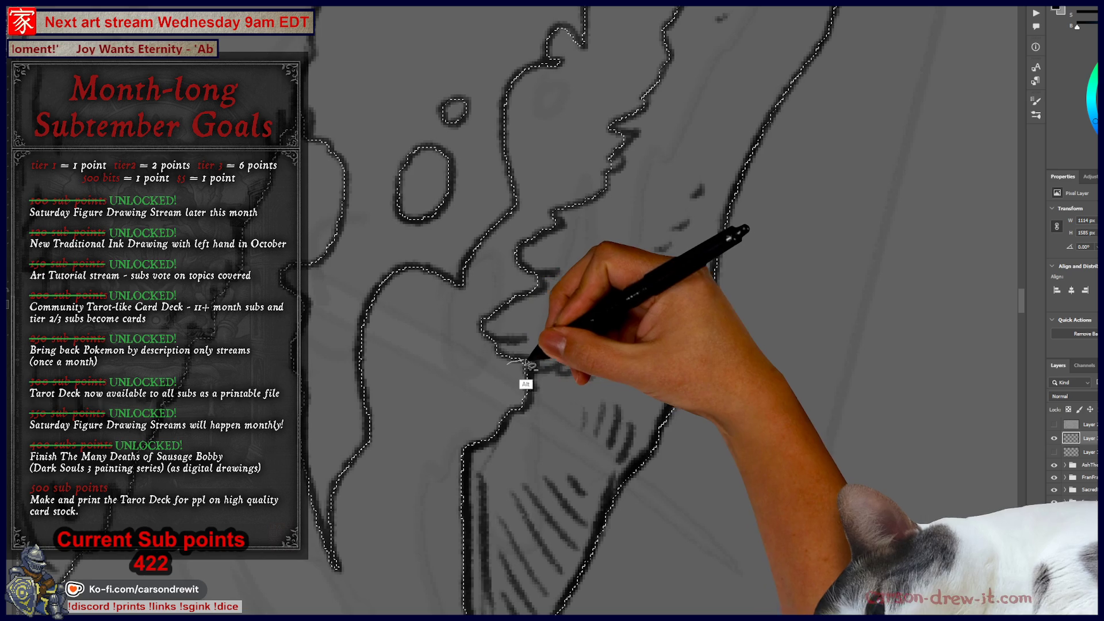
pyautogui.moveTo(602, 298)
pyautogui.mouseDown()
pyautogui.moveTo(506, 394)
pyautogui.moveTo(514, 339)
pyautogui.moveTo(525, 394)
pyautogui.moveTo(513, 480)
pyautogui.mouseUp()
pyautogui.moveTo(596, 288)
pyautogui.mouseDown()
pyautogui.moveTo(576, 408)
pyautogui.moveTo(519, 391)
pyautogui.moveTo(460, 475)
pyautogui.moveTo(451, 525)
pyautogui.moveTo(443, 506)
pyautogui.mouseUp()
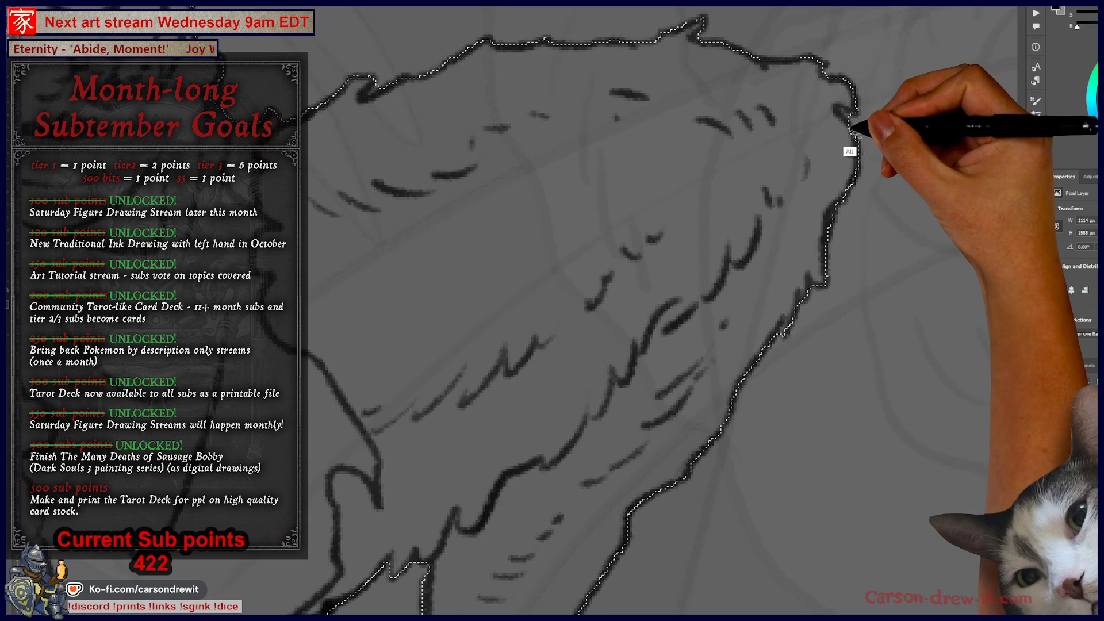
# Trim the selection along the fur and hatched leg, cutting a notch out near the leg.
pyautogui.moveTo(757, 155); pyautogui.dragTo(738, 271)
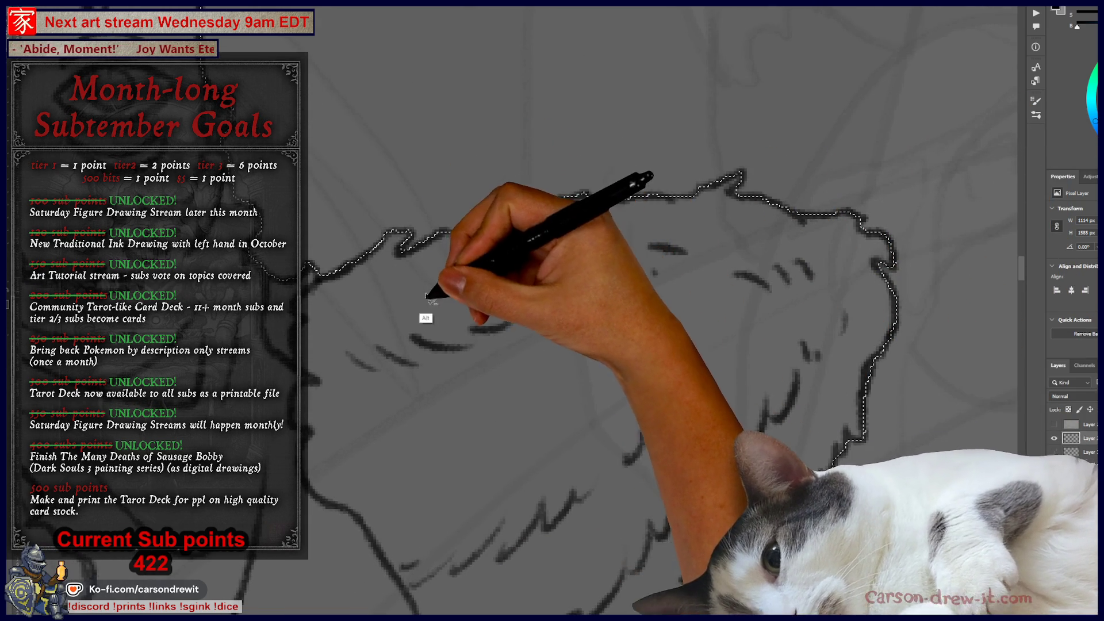
pyautogui.moveTo(382, 345)
pyautogui.mouseDown()
pyautogui.moveTo(428, 384)
pyautogui.moveTo(632, 295)
pyautogui.moveTo(606, 259)
pyautogui.moveTo(558, 370)
pyautogui.moveTo(577, 434)
pyautogui.moveTo(560, 335)
pyautogui.mouseUp()
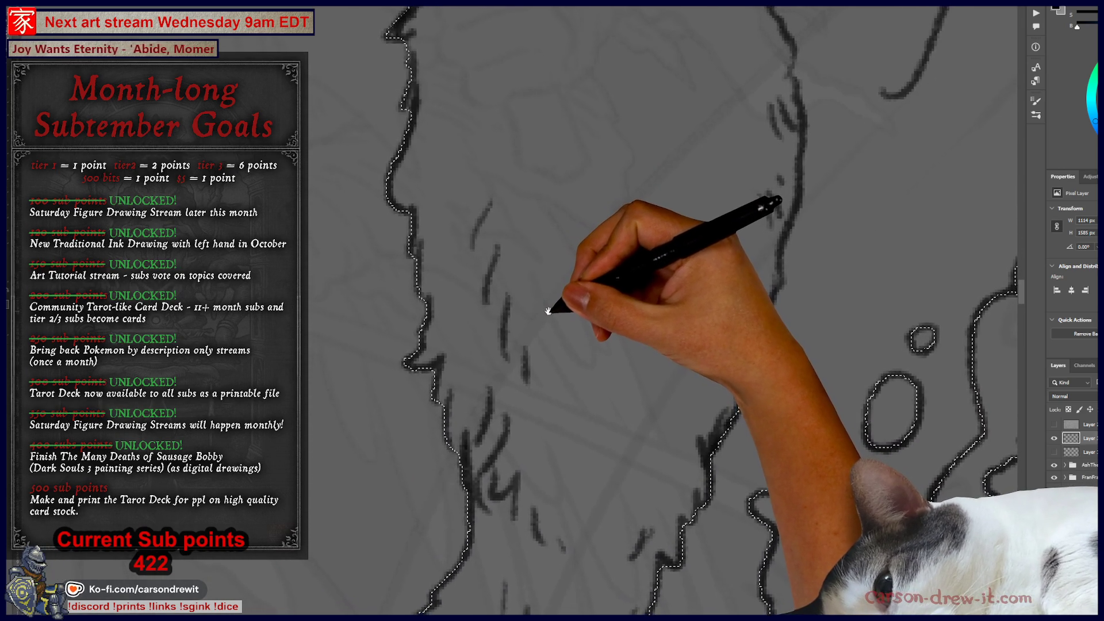
pyautogui.moveTo(540, 302)
pyautogui.mouseDown()
pyautogui.moveTo(519, 245)
pyautogui.moveTo(537, 192)
pyautogui.mouseUp()
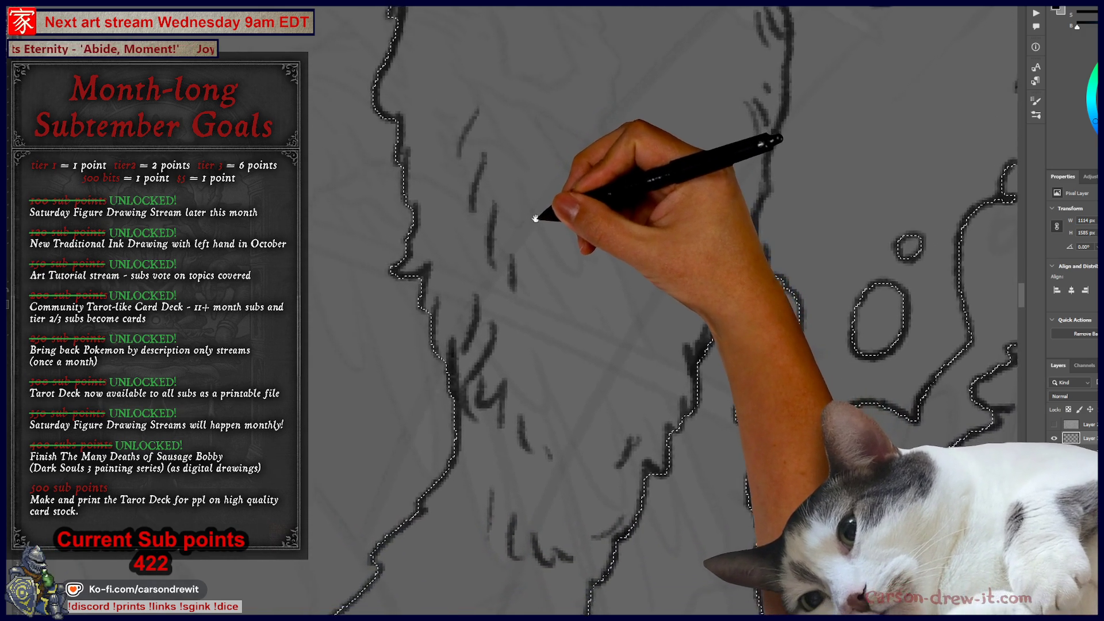
pyautogui.moveTo(382, 402)
pyautogui.mouseDown()
pyautogui.moveTo(451, 305)
pyautogui.moveTo(453, 243)
pyautogui.mouseUp()
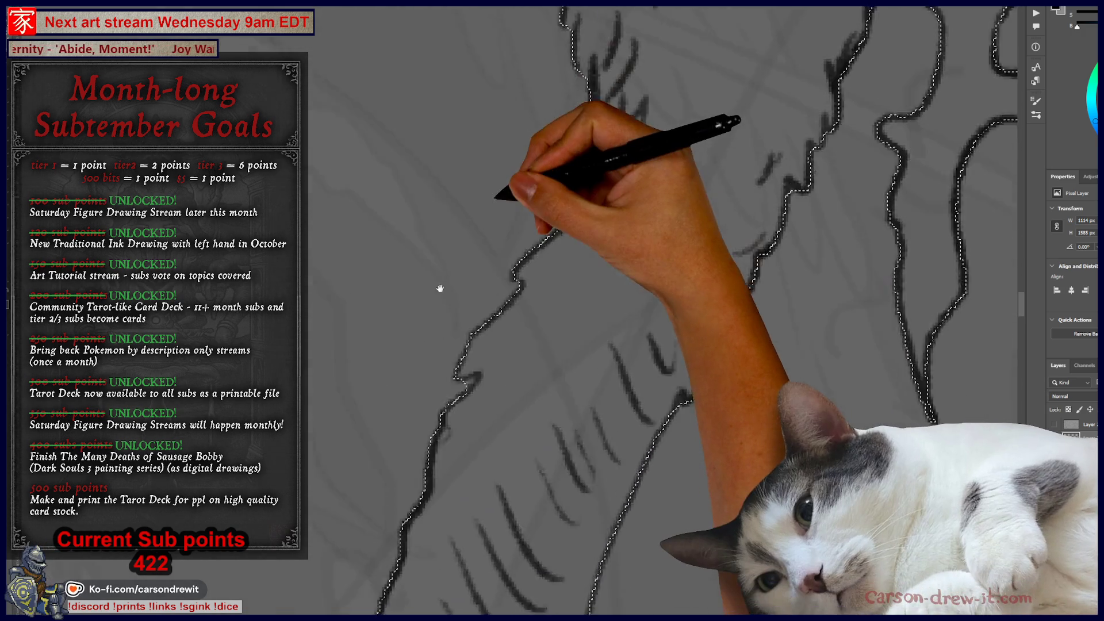
pyautogui.moveTo(486, 295); pyautogui.dragTo(549, 210)
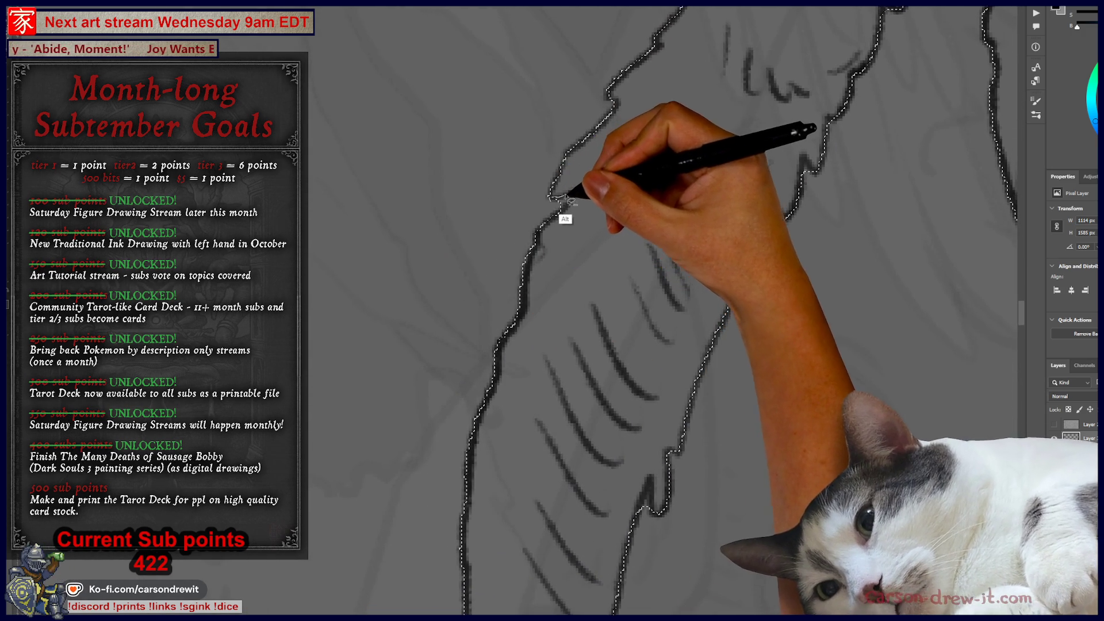
pyautogui.moveTo(495, 414)
pyautogui.mouseDown()
pyautogui.moveTo(527, 232)
pyautogui.moveTo(487, 209)
pyautogui.mouseUp()
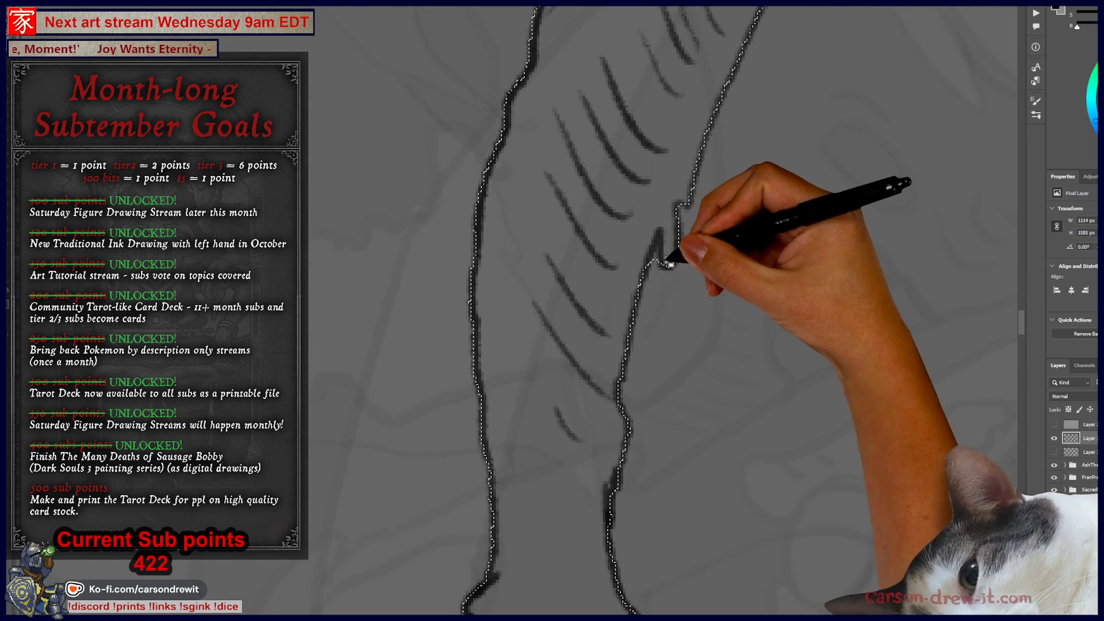
pyautogui.moveTo(657, 253); pyautogui.dragTo(667, 265)
pyautogui.moveTo(661, 347)
pyautogui.mouseDown()
pyautogui.moveTo(633, 226)
pyautogui.moveTo(616, 287)
pyautogui.moveTo(525, 284)
pyautogui.mouseUp()
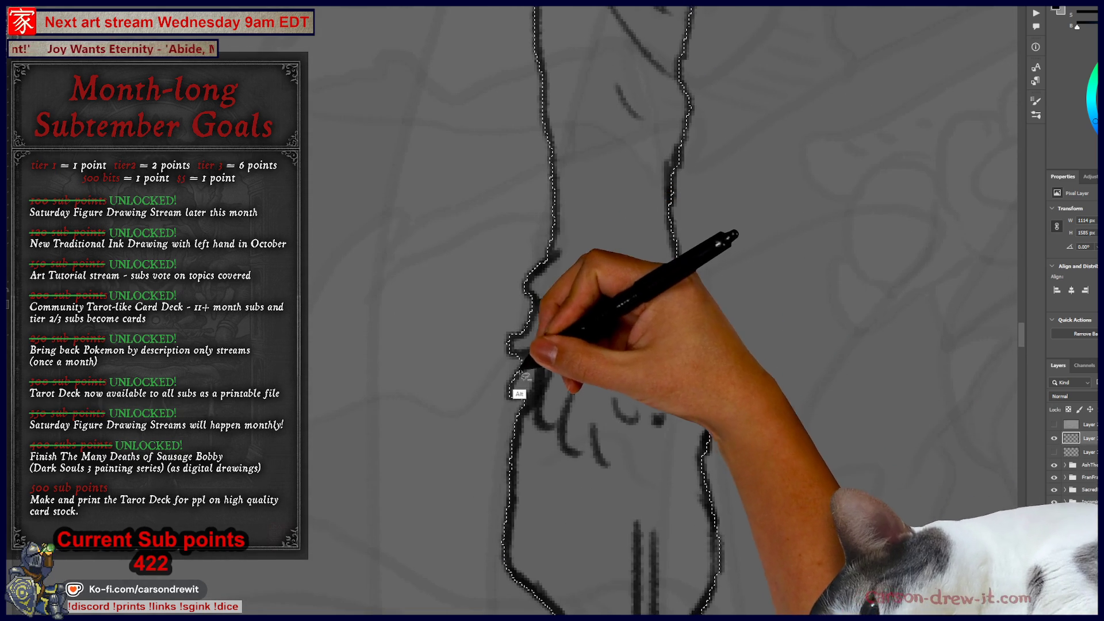
pyautogui.moveTo(538, 414)
pyautogui.mouseDown()
pyautogui.moveTo(557, 244)
pyautogui.moveTo(493, 315)
pyautogui.moveTo(508, 316)
pyautogui.moveTo(525, 364)
pyautogui.moveTo(563, 358)
pyautogui.moveTo(537, 468)
pyautogui.moveTo(483, 389)
pyautogui.moveTo(397, 402)
pyautogui.moveTo(403, 465)
pyautogui.moveTo(551, 329)
pyautogui.moveTo(537, 389)
pyautogui.moveTo(570, 337)
pyautogui.mouseUp()
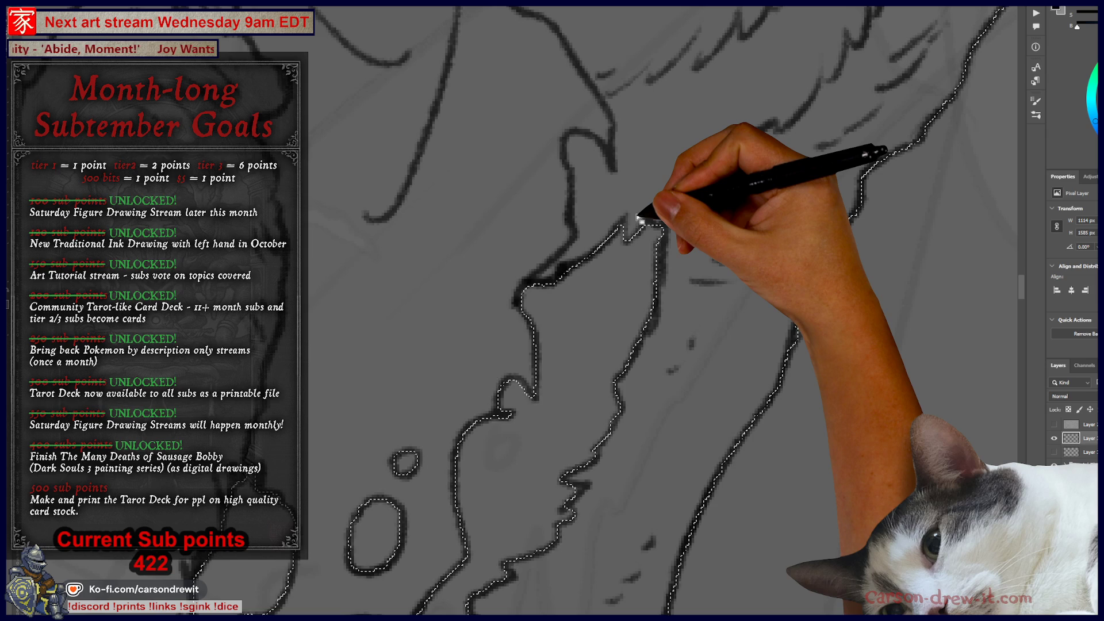
pyautogui.moveTo(640, 218)
pyautogui.mouseDown()
pyautogui.moveTo(656, 216)
pyautogui.moveTo(611, 242)
pyautogui.moveTo(598, 198)
pyautogui.moveTo(697, 504)
pyautogui.moveTo(646, 328)
pyautogui.moveTo(727, 483)
pyautogui.mouseUp()
pyautogui.moveTo(660, 449)
pyautogui.mouseDown()
pyautogui.moveTo(700, 514)
pyautogui.moveTo(633, 443)
pyautogui.moveTo(592, 517)
pyautogui.moveTo(582, 514)
pyautogui.moveTo(644, 446)
pyautogui.moveTo(609, 444)
pyautogui.moveTo(646, 436)
pyautogui.mouseUp()
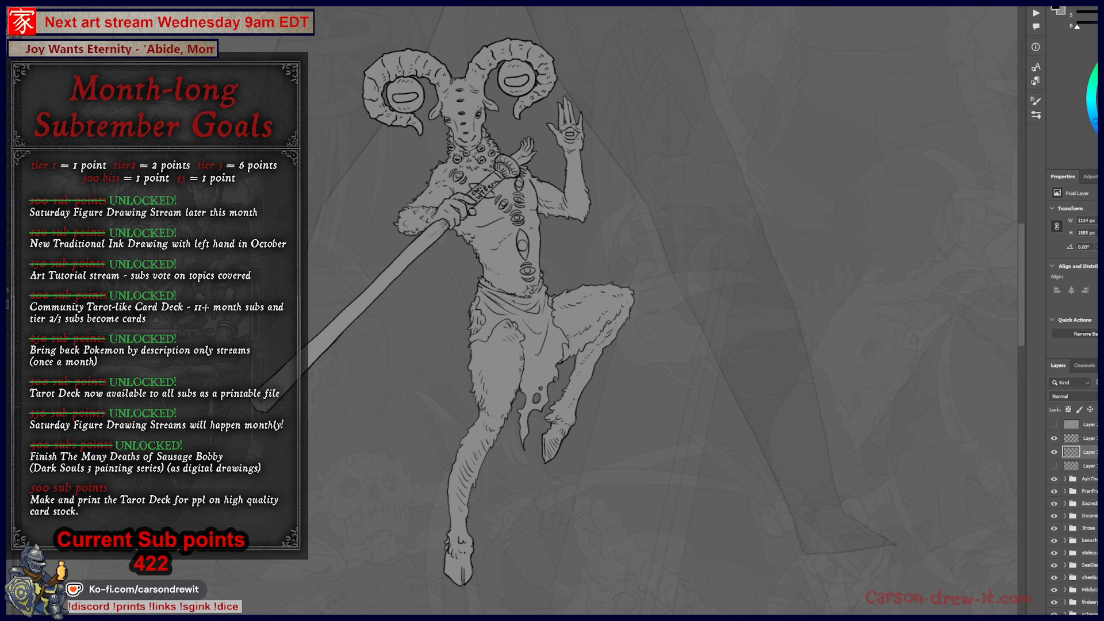
# Bring the reference image window up over Photoshop.
pyautogui.hotkey('alt', 'Tab')
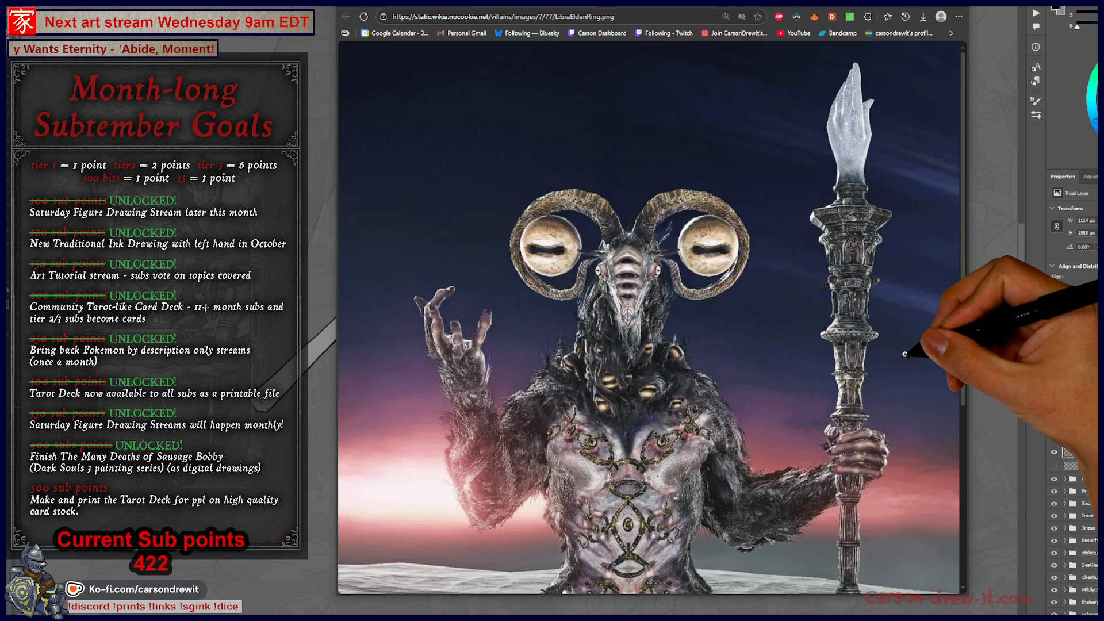
# Move the Chrome window right and zoom into the Elden Ring creature reference beside the sketch.
pyautogui.moveTo(747, 9); pyautogui.dragTo(974, 0)
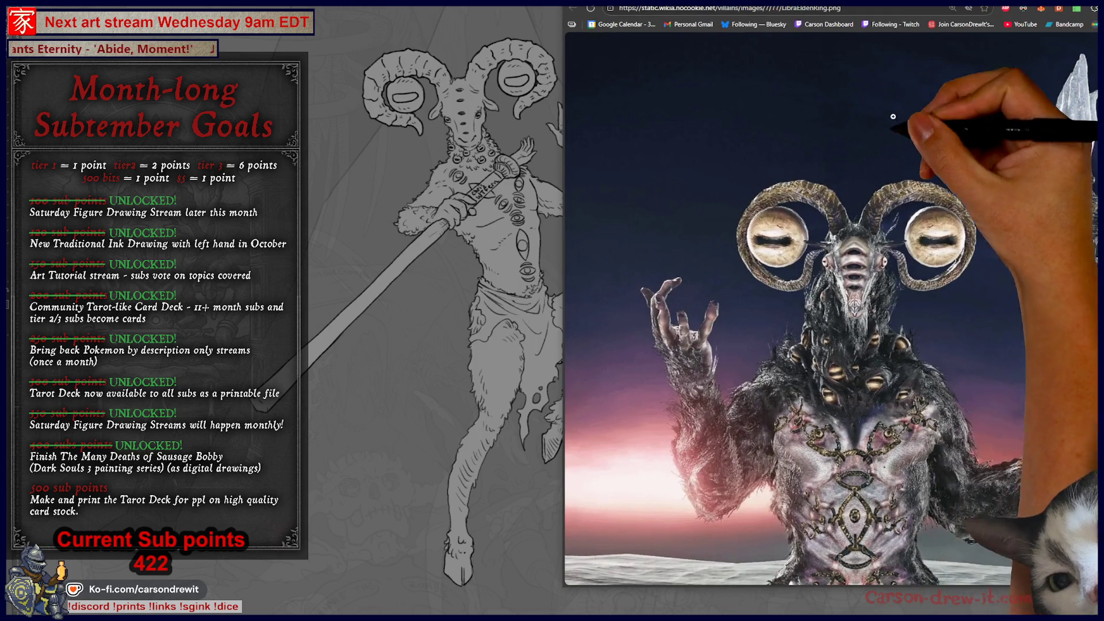
pyautogui.moveTo(506, 246); pyautogui.dragTo(472, 244)
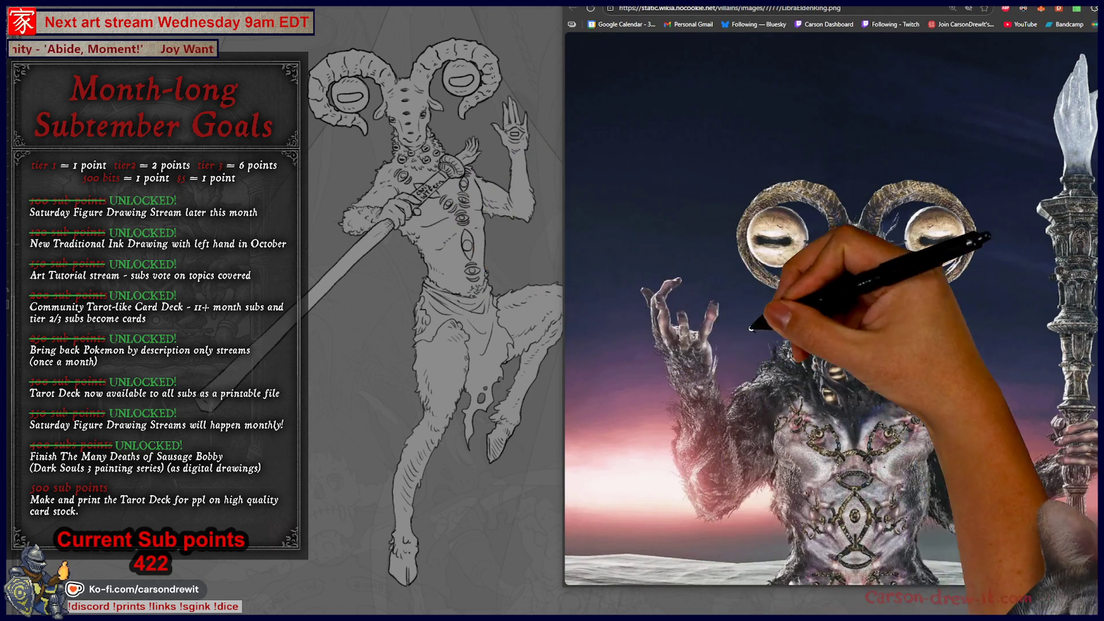
pyautogui.moveTo(414, 266); pyautogui.dragTo(422, 266)
pyautogui.click(917, 344)
pyautogui.scroll(-1, 917, 343)
pyautogui.scroll(1, 1045, 376)
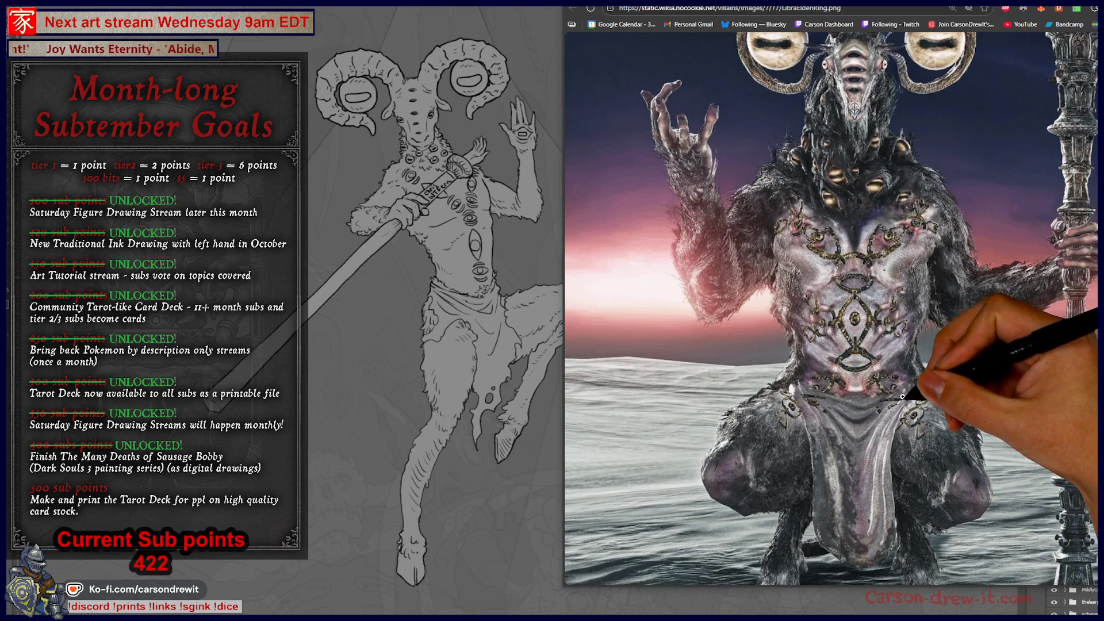
pyautogui.scroll(-2, 944, 410)
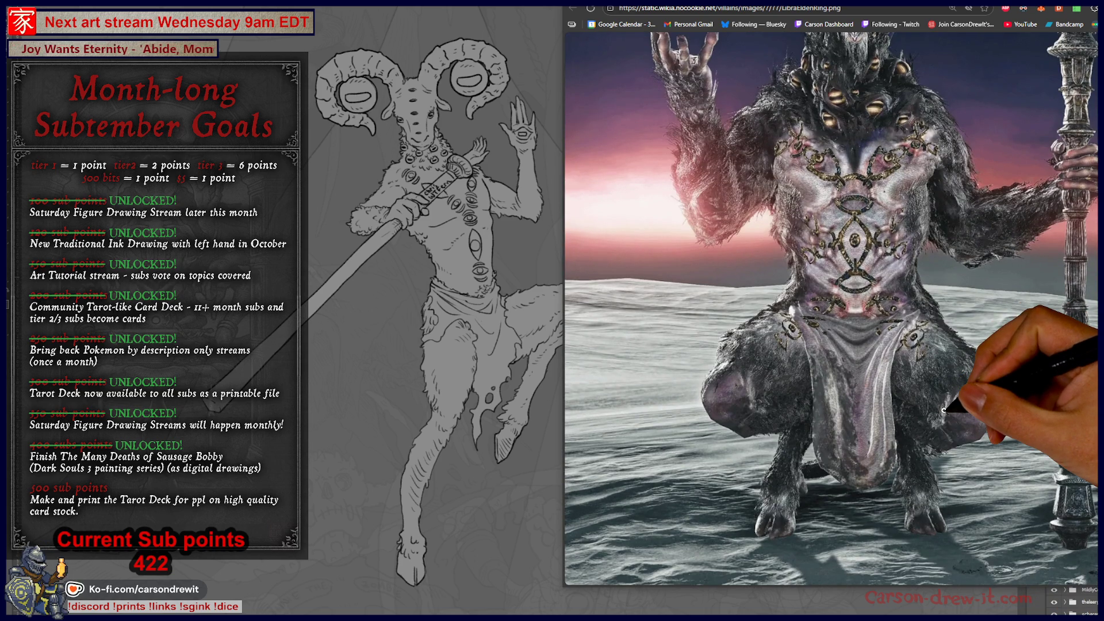
pyautogui.scroll(5, 944, 410)
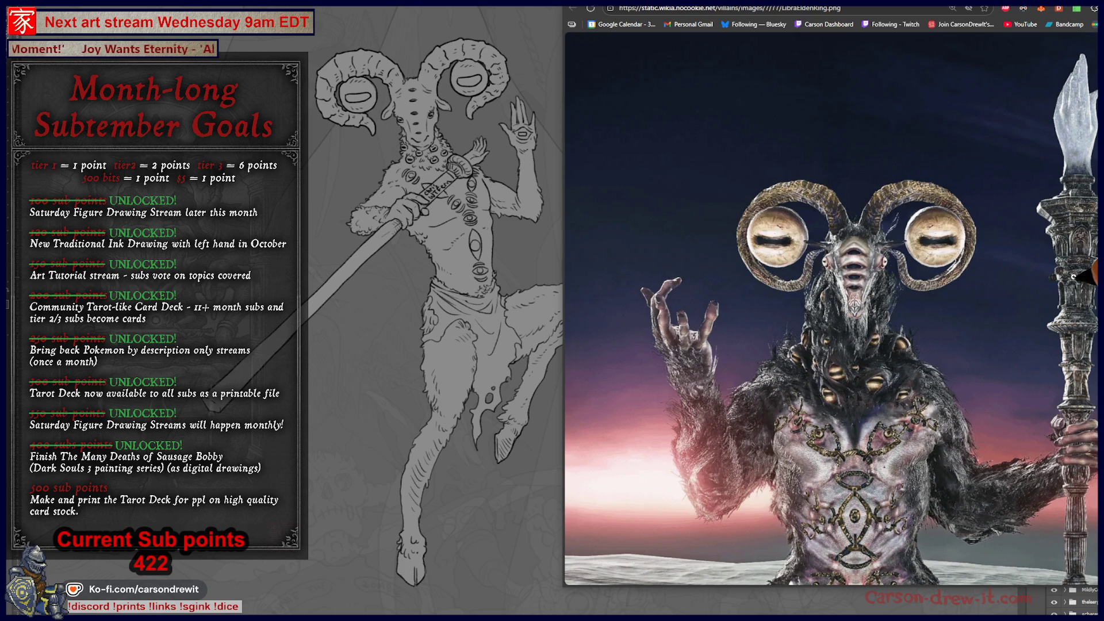
pyautogui.scroll(-5, 1073, 276)
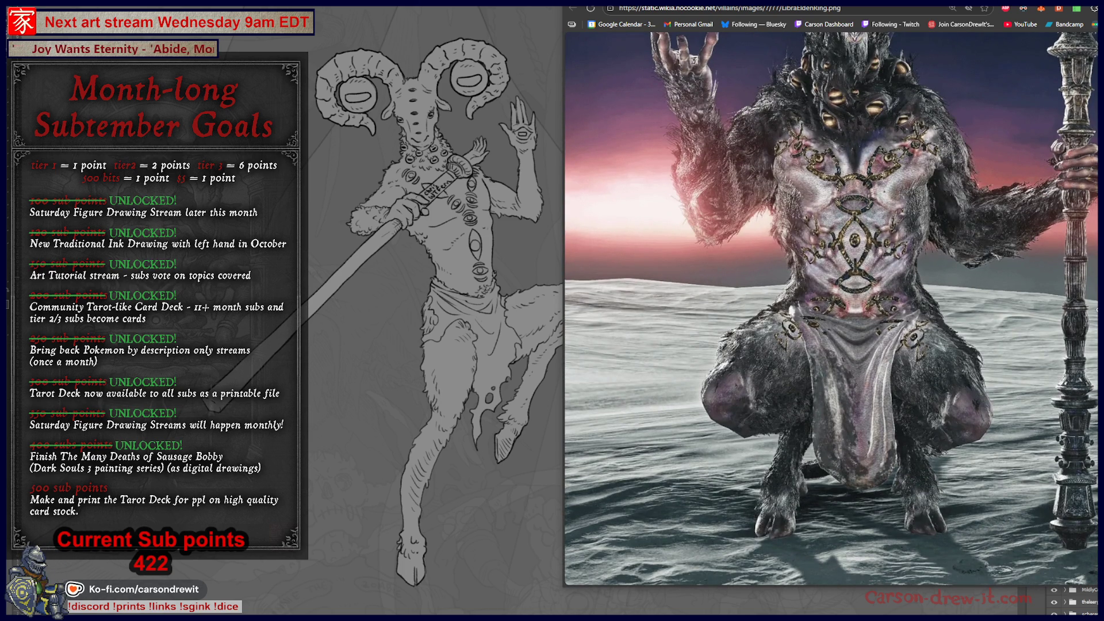
pyautogui.scroll(4, 1088, 456)
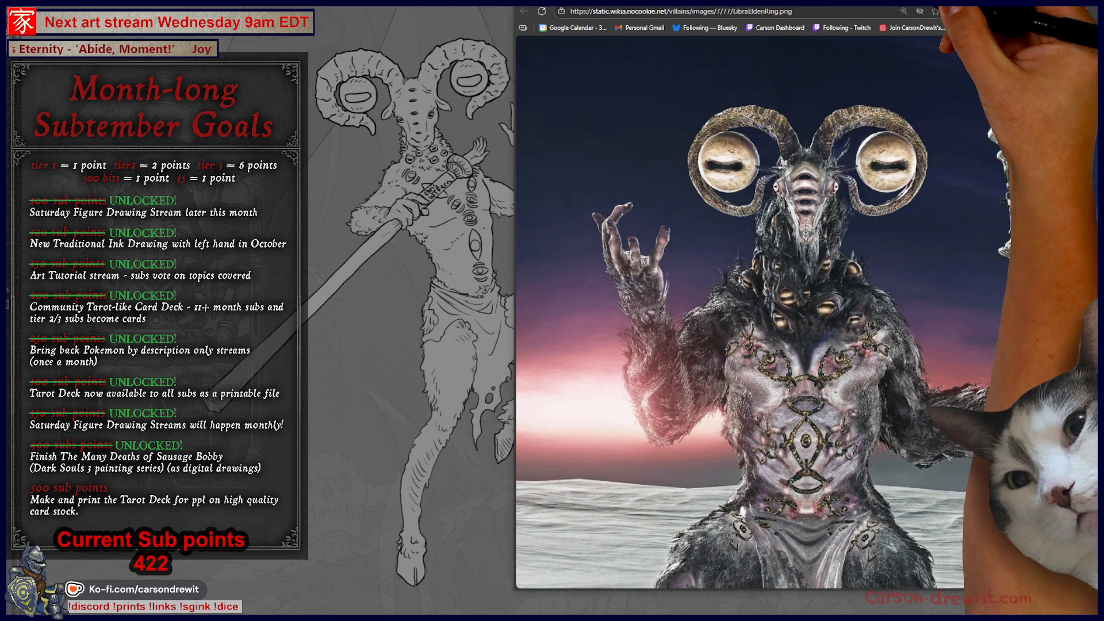
# Scroll over the reference's torso, legs and staff, then switch back to the sketch.
pyautogui.scroll(-4, 1048, 286)
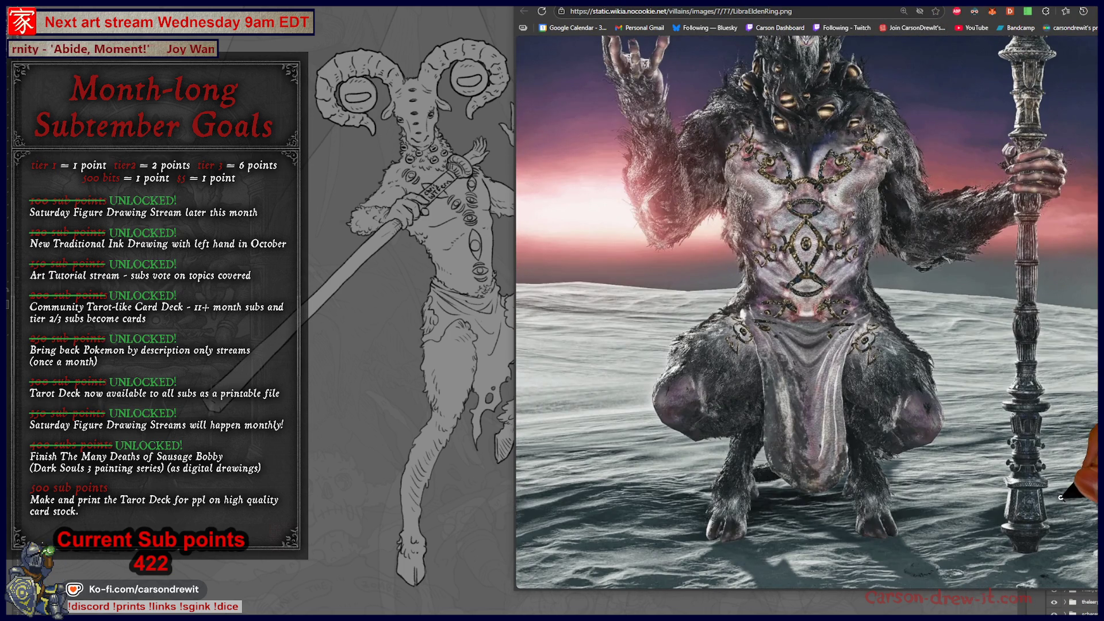
pyautogui.scroll(5, 1049, 286)
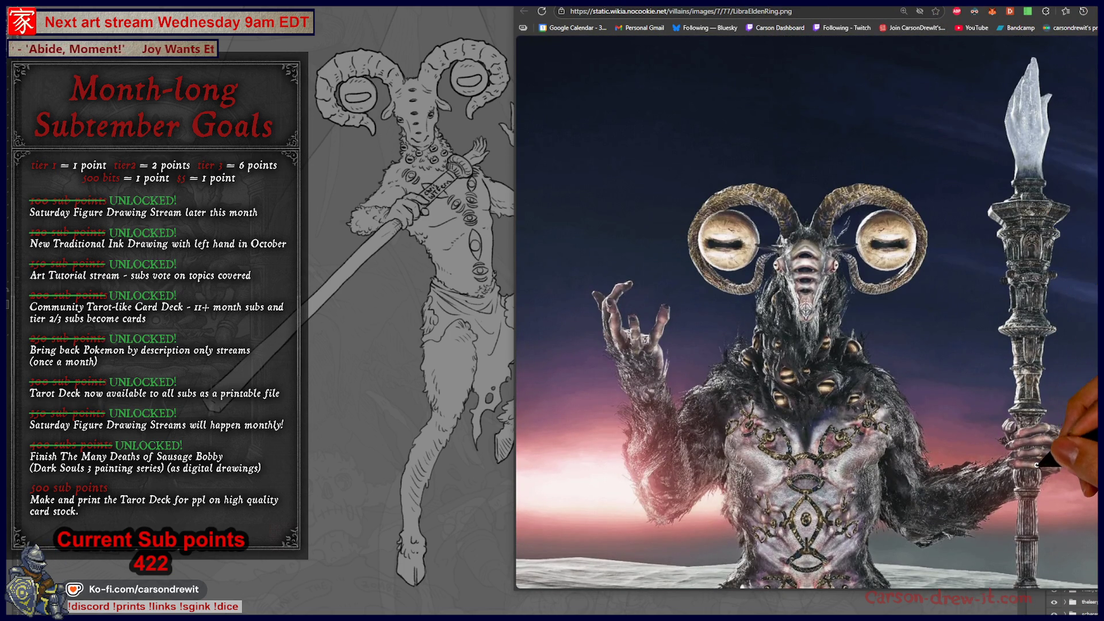
pyautogui.scroll(-5, 1028, 222)
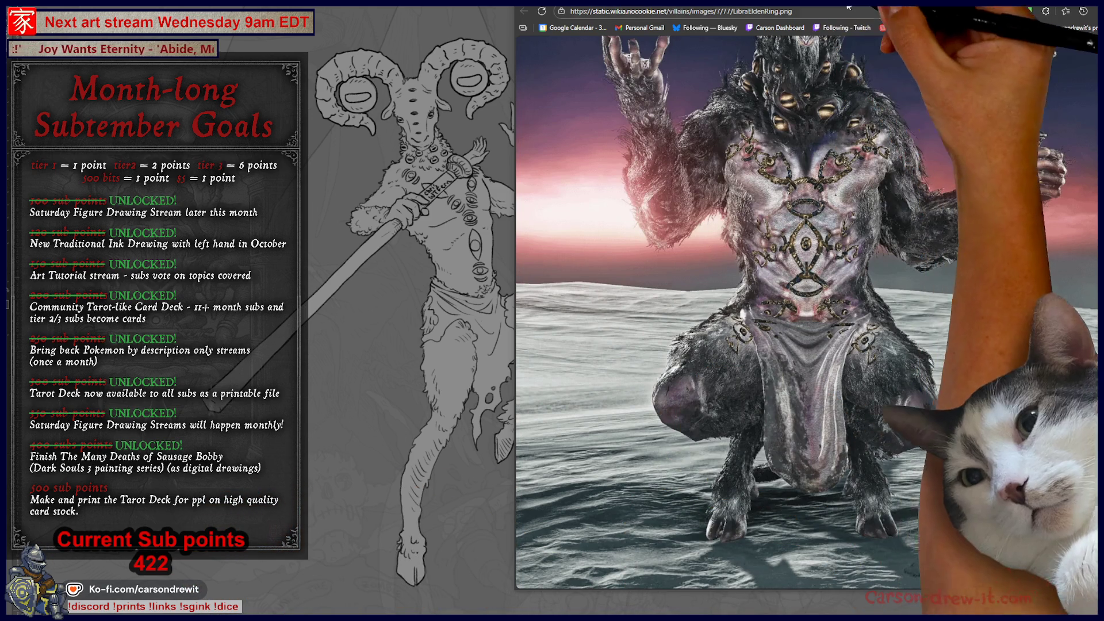
pyautogui.hotkey('alt', 'Tab')
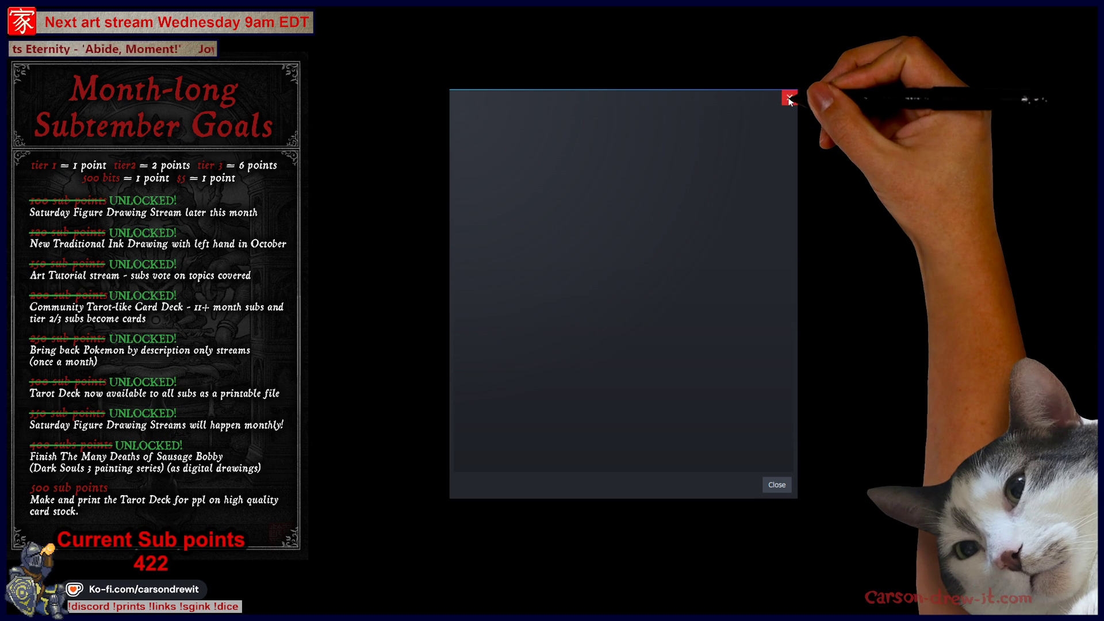
# Close the empty dialog and briefly open the THRESHOLD game page before returning to the library.
pyautogui.click(789, 99)
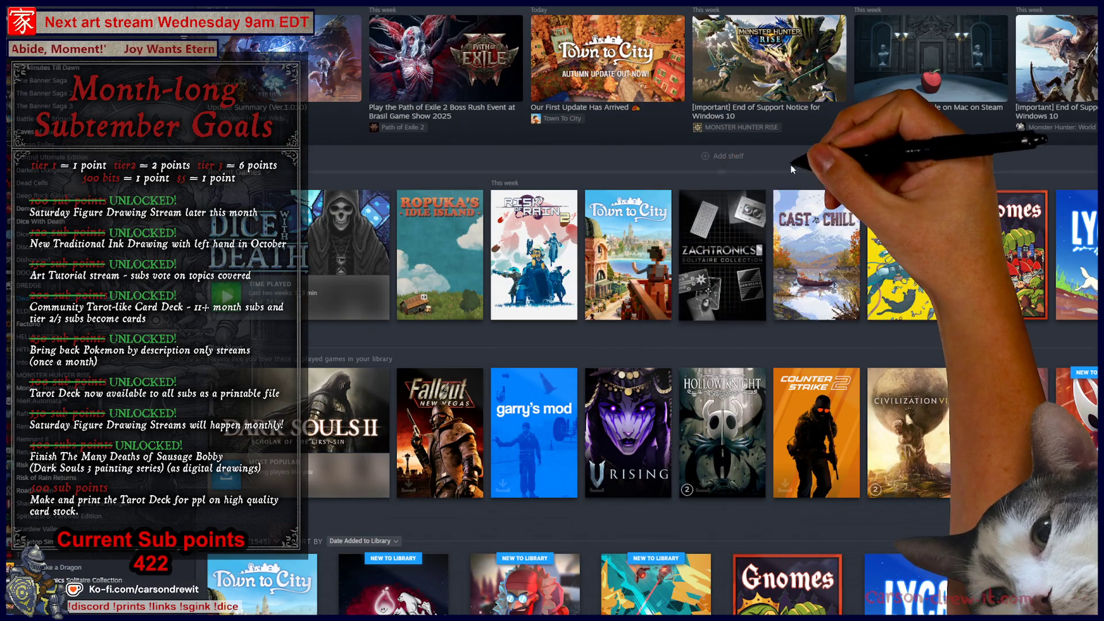
pyautogui.scroll(-10, 791, 171)
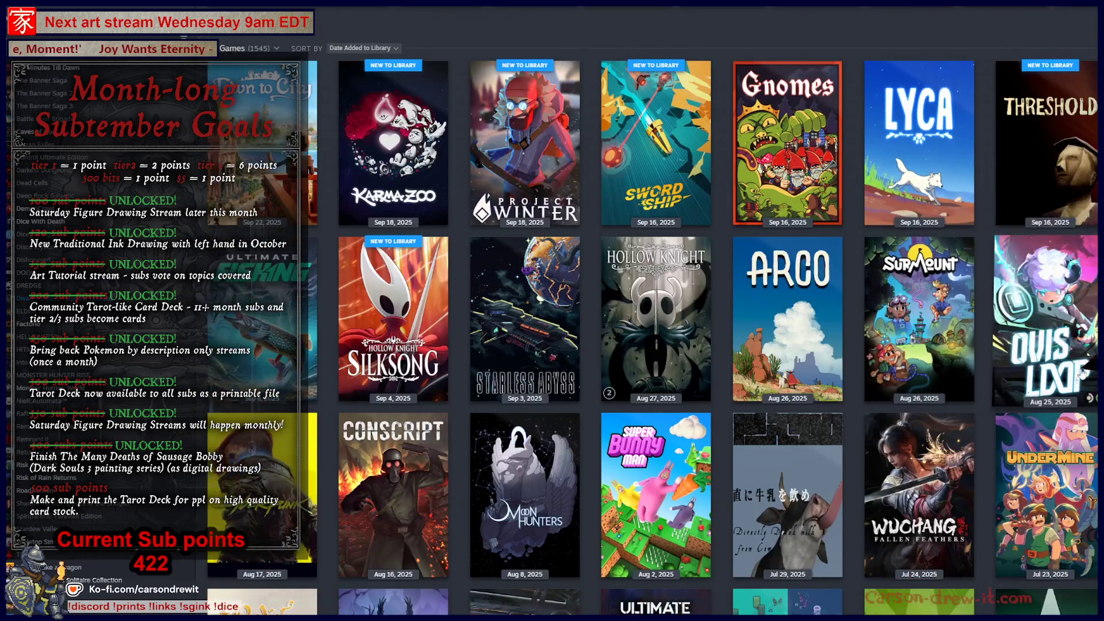
pyautogui.click(1047, 161)
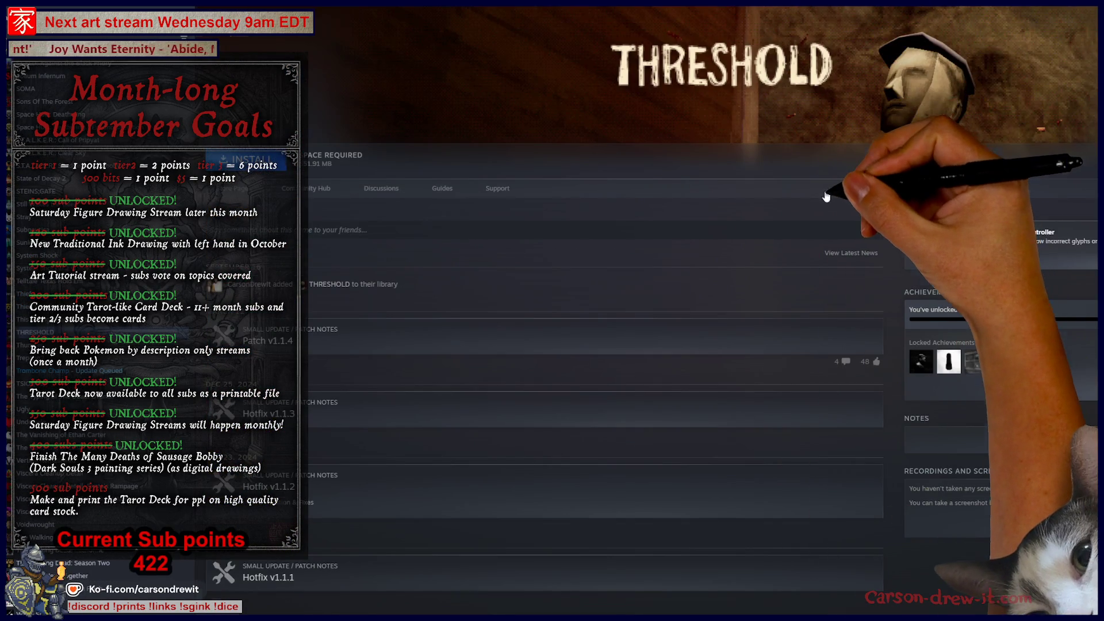
pyautogui.hotkey('alt', 'Left')
# Scroll down the library grid and open the Radix Chronicle game page.
pyautogui.scroll(-5, 1074, 394)
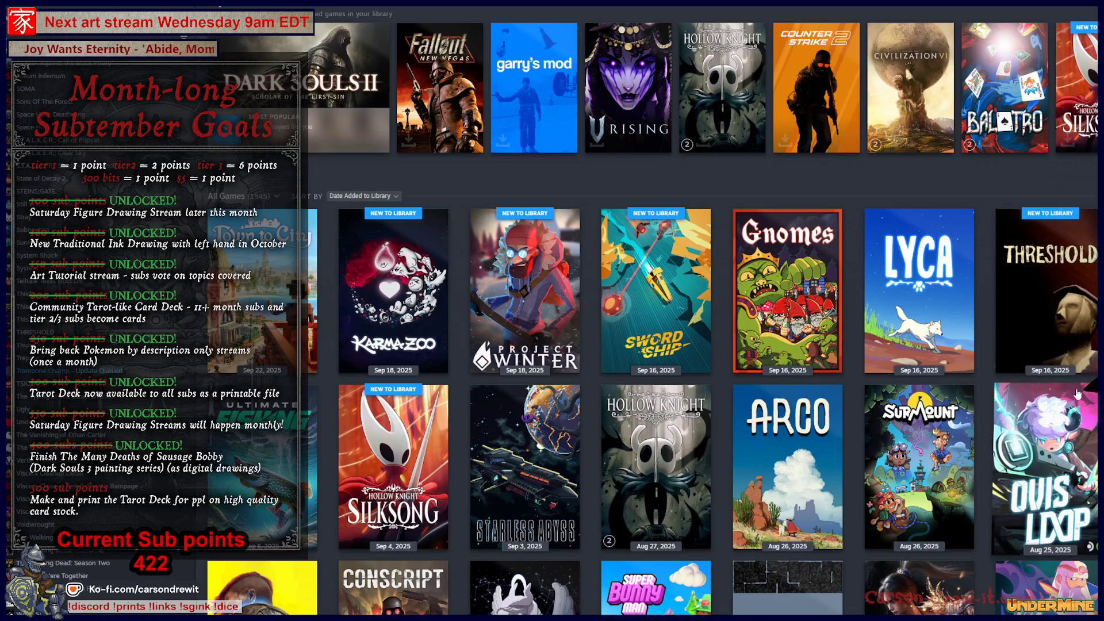
pyautogui.scroll(-2, 1032, 451)
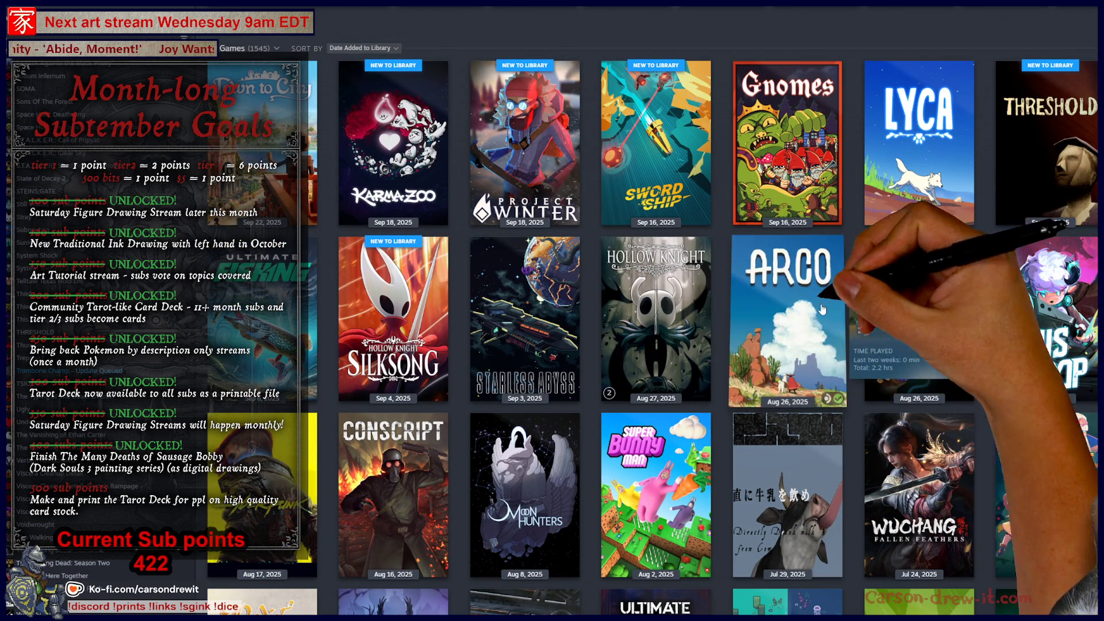
pyautogui.scroll(-2, 794, 268)
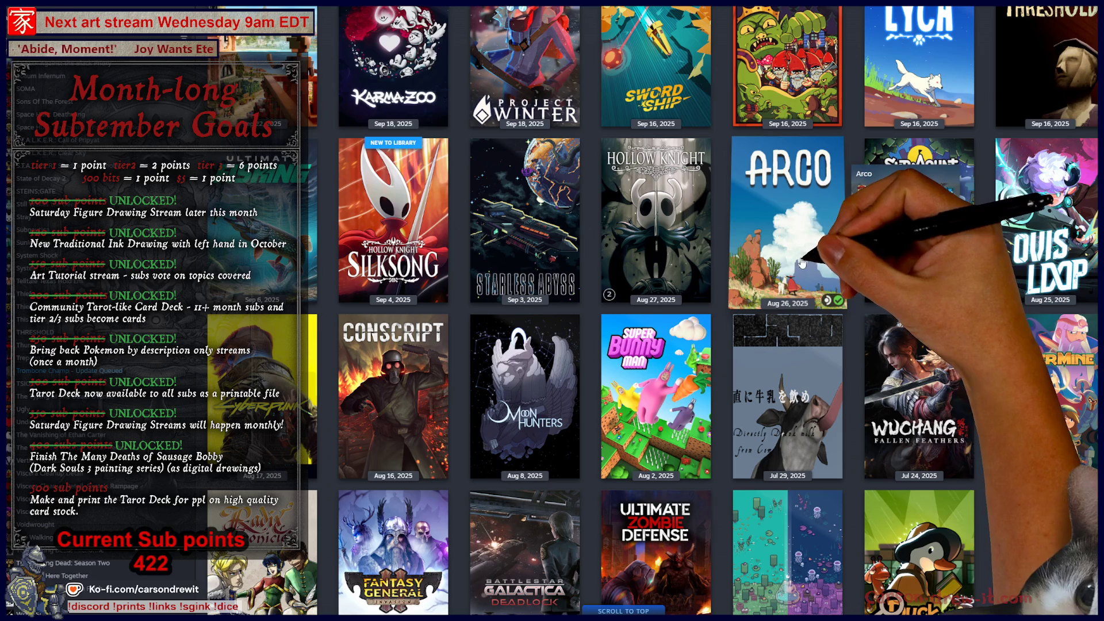
pyautogui.scroll(-3, 489, 316)
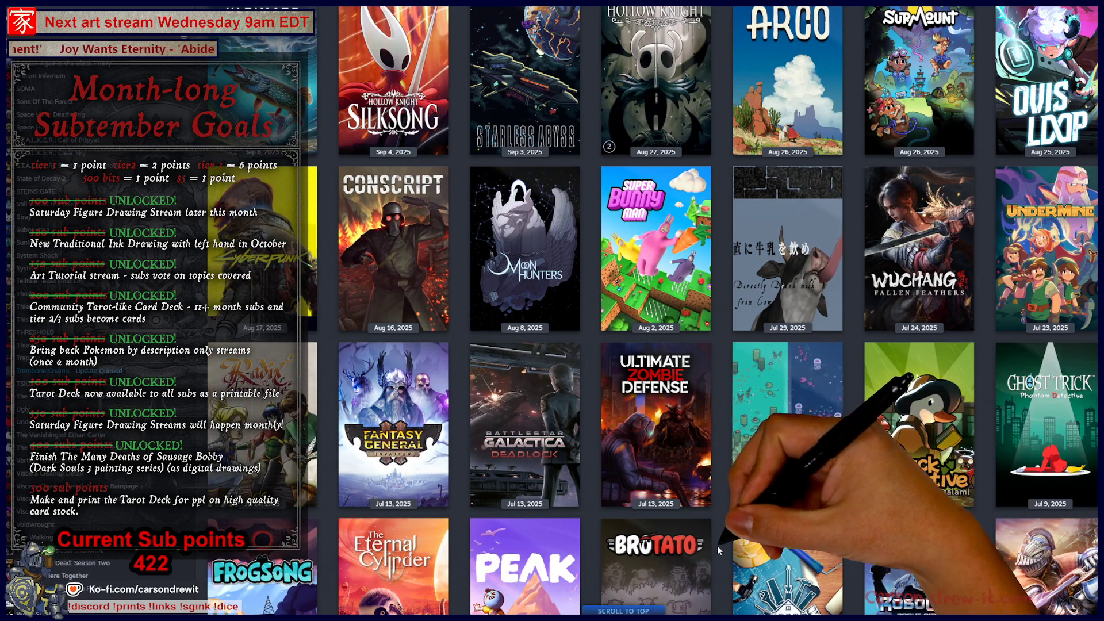
pyautogui.scroll(-1, 719, 506)
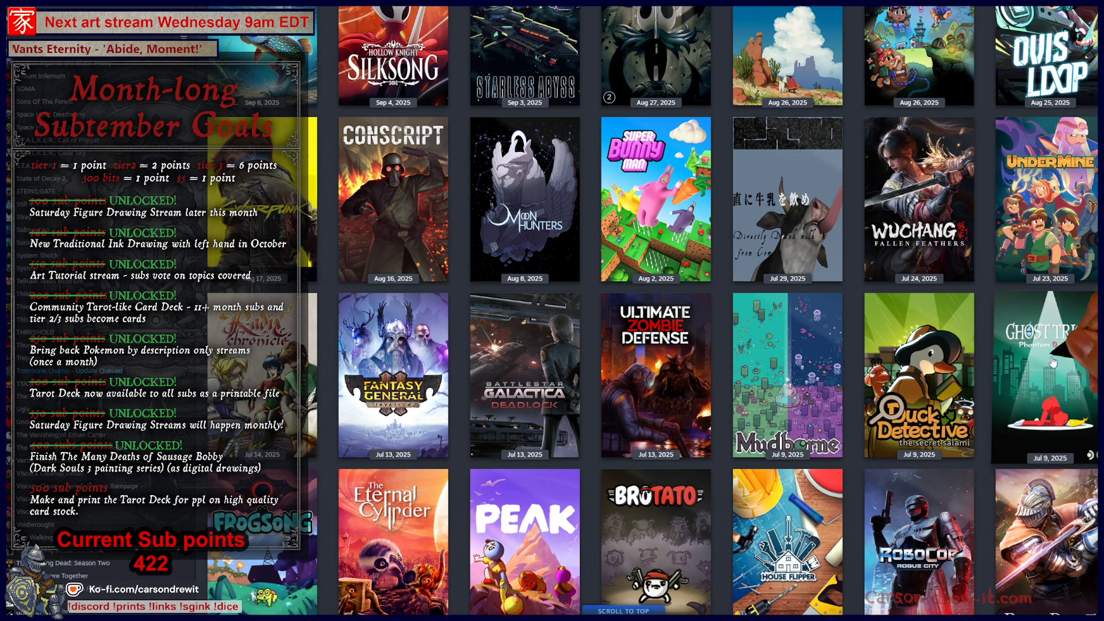
pyautogui.scroll(-2, 1052, 384)
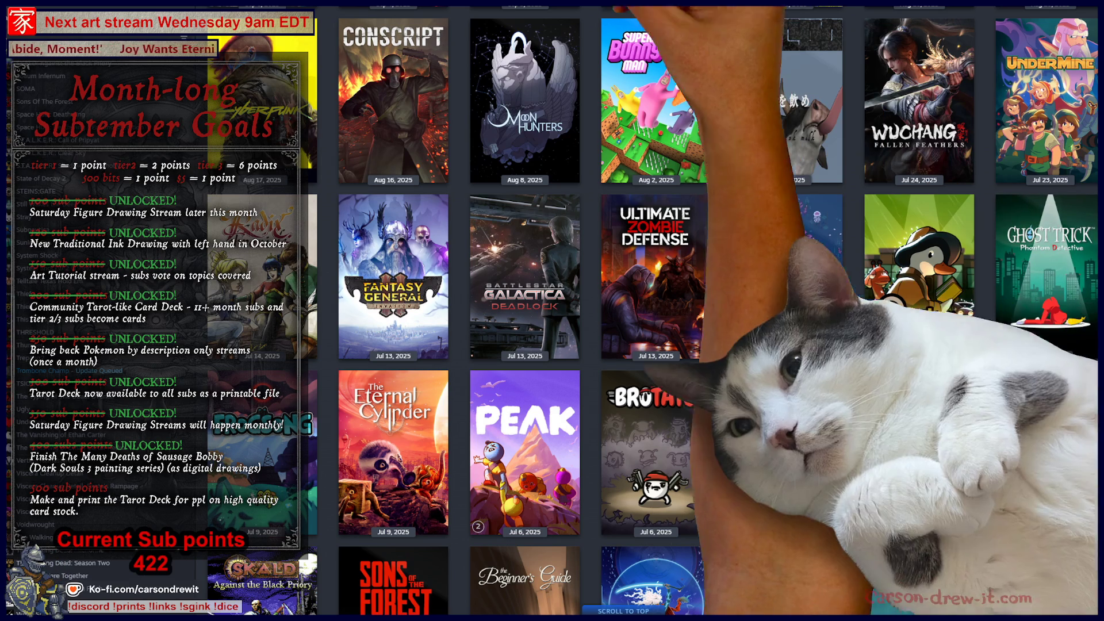
pyautogui.scroll(-3, 436, 272)
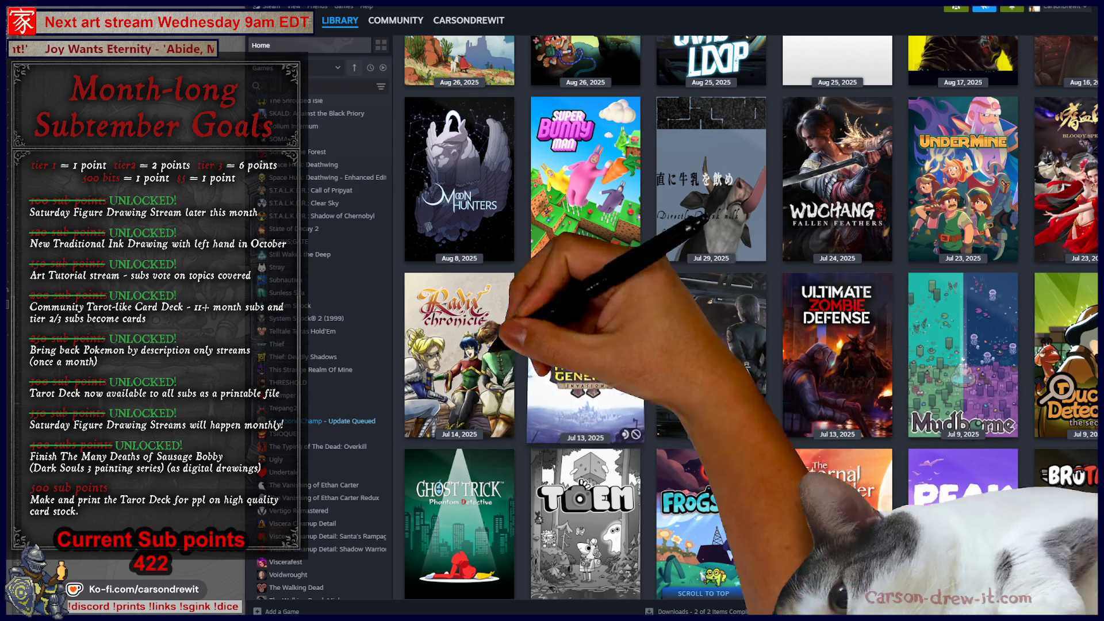
pyautogui.moveTo(492, 338)
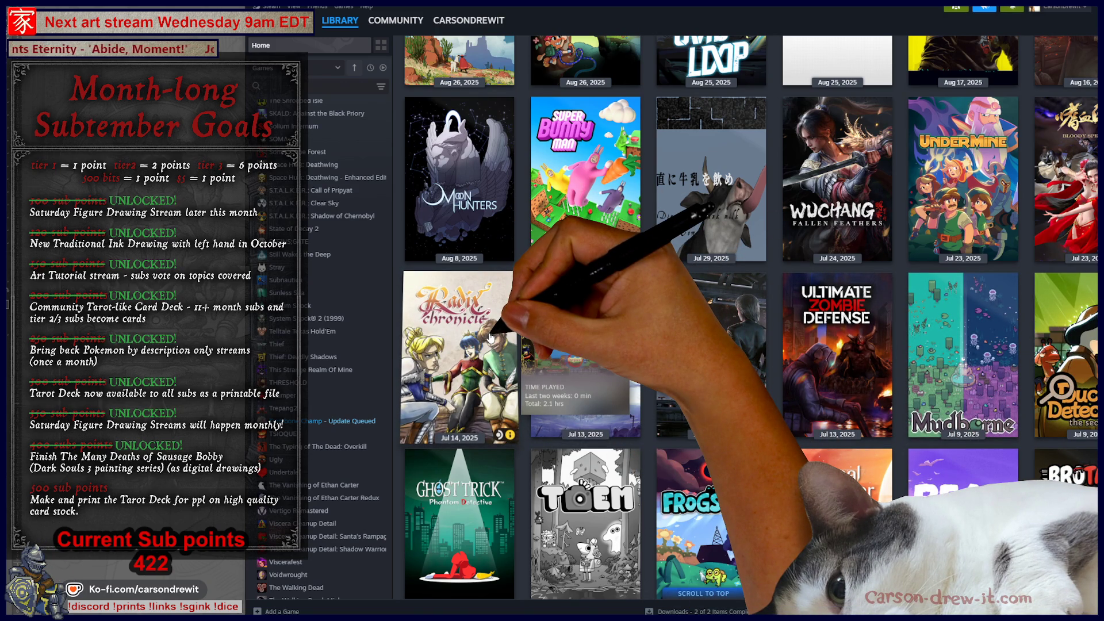
pyautogui.click(491, 338)
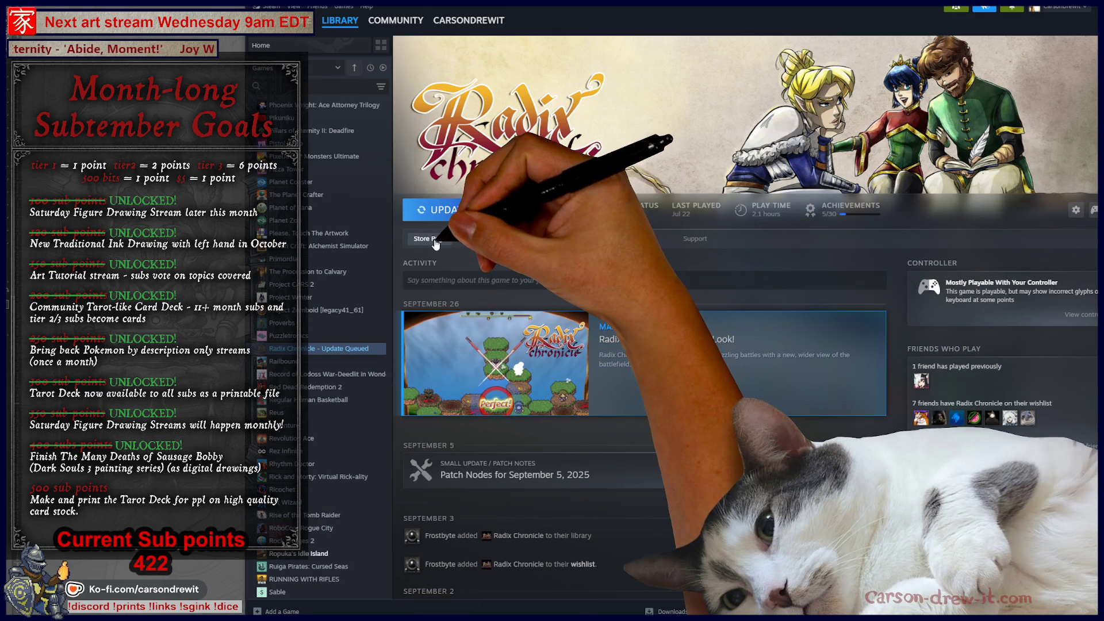
# Read and close the 'Radix Chronicle Has a New Look!' post, then go to the store page.
pyautogui.click(623, 371)
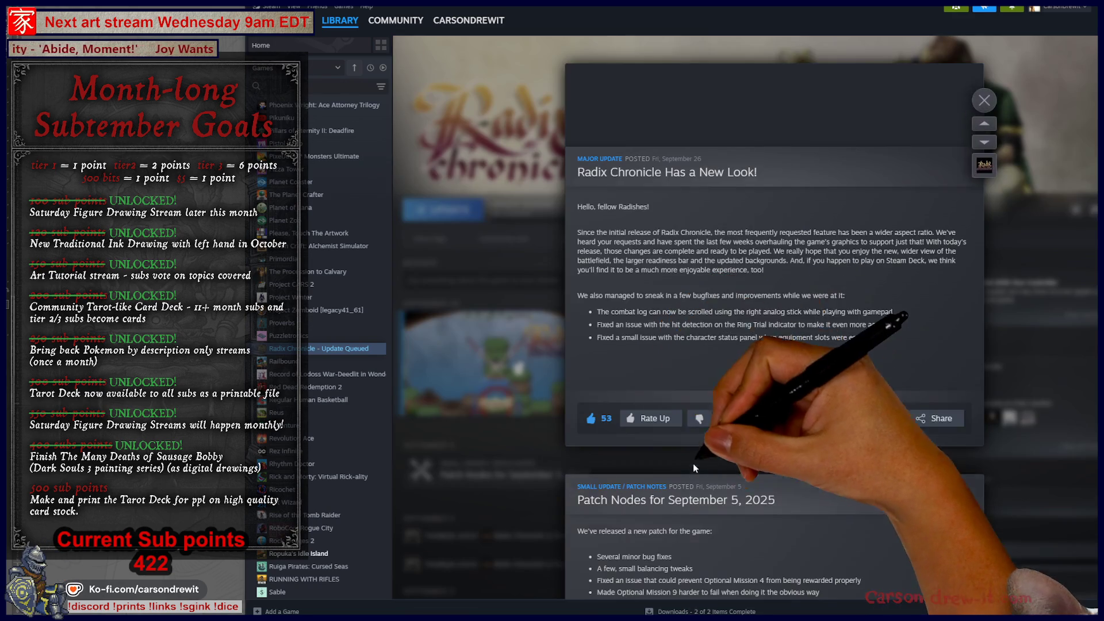
pyautogui.click(468, 325)
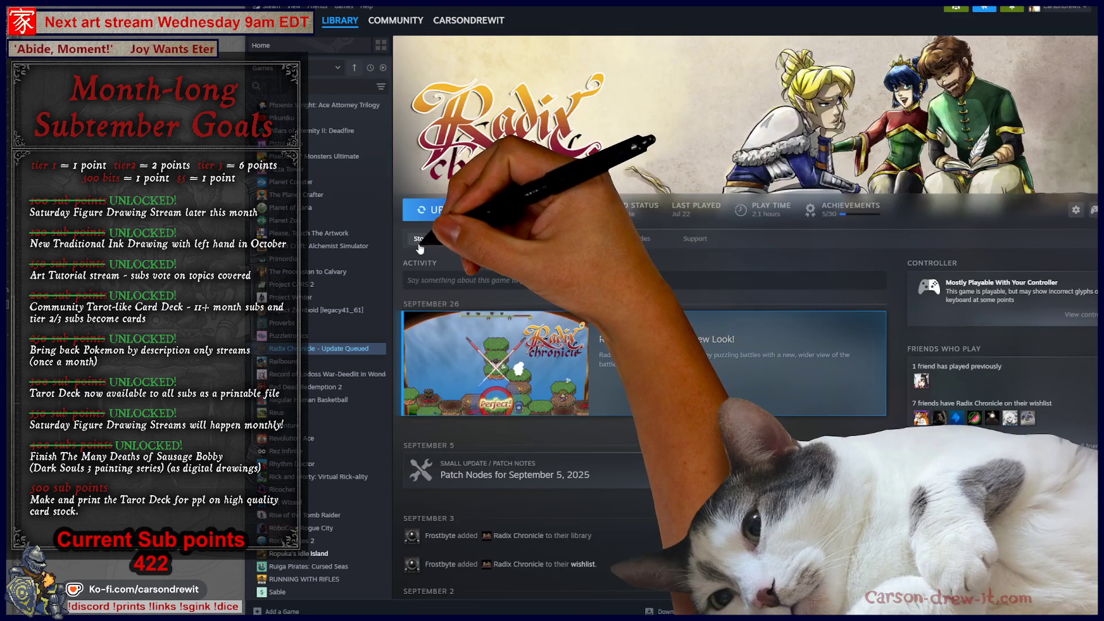
pyautogui.click(417, 247)
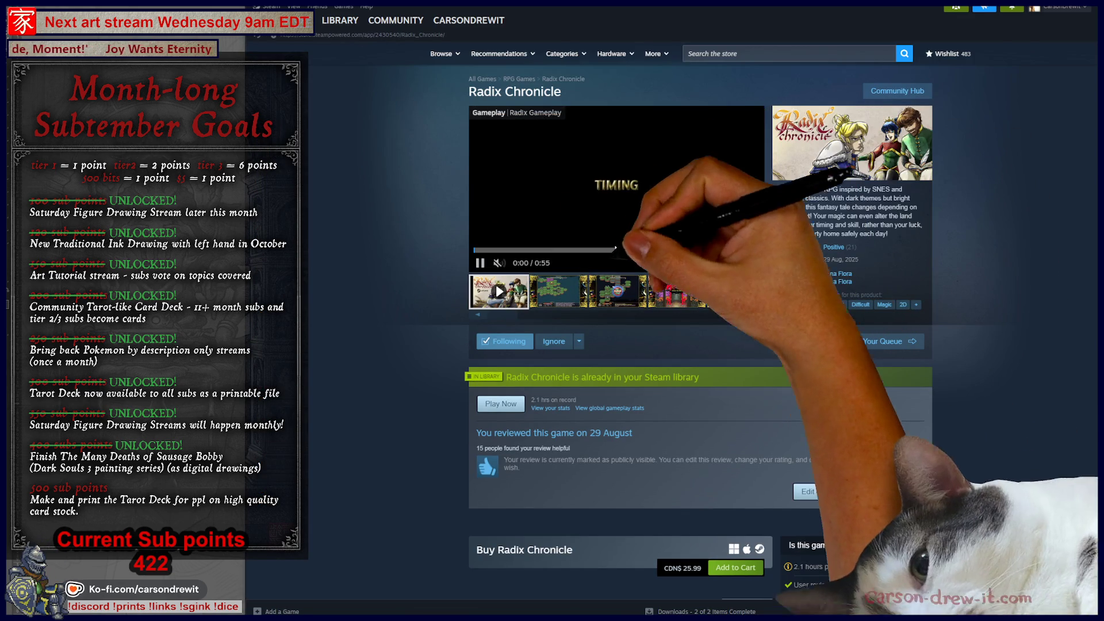
# View the second gameplay screenshot full size and advance to the next one.
pyautogui.click(551, 294)
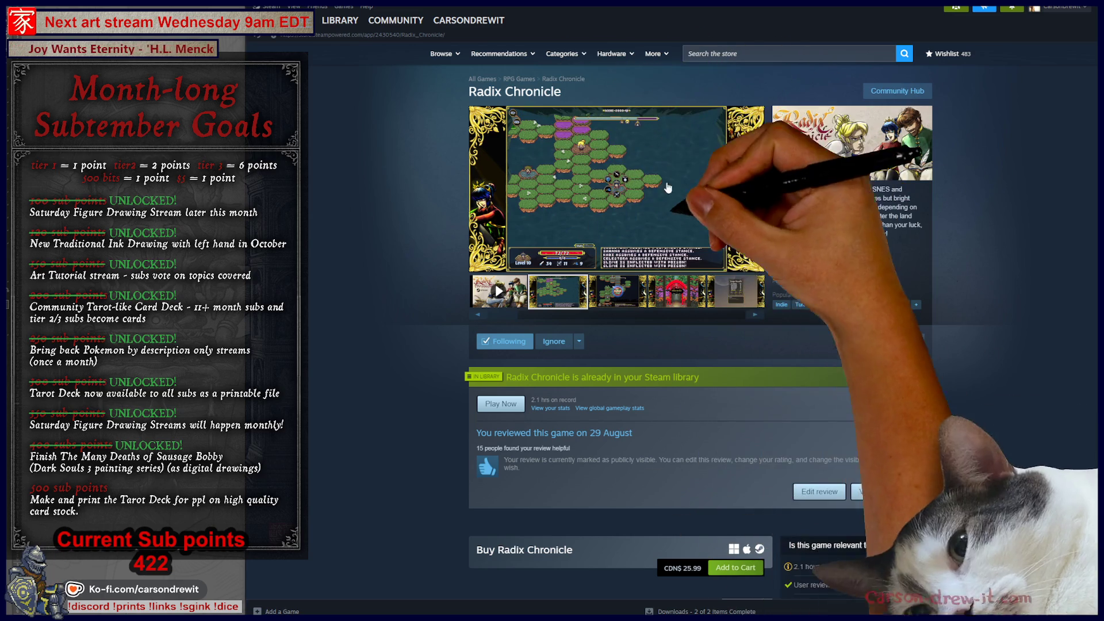
pyautogui.click(739, 196)
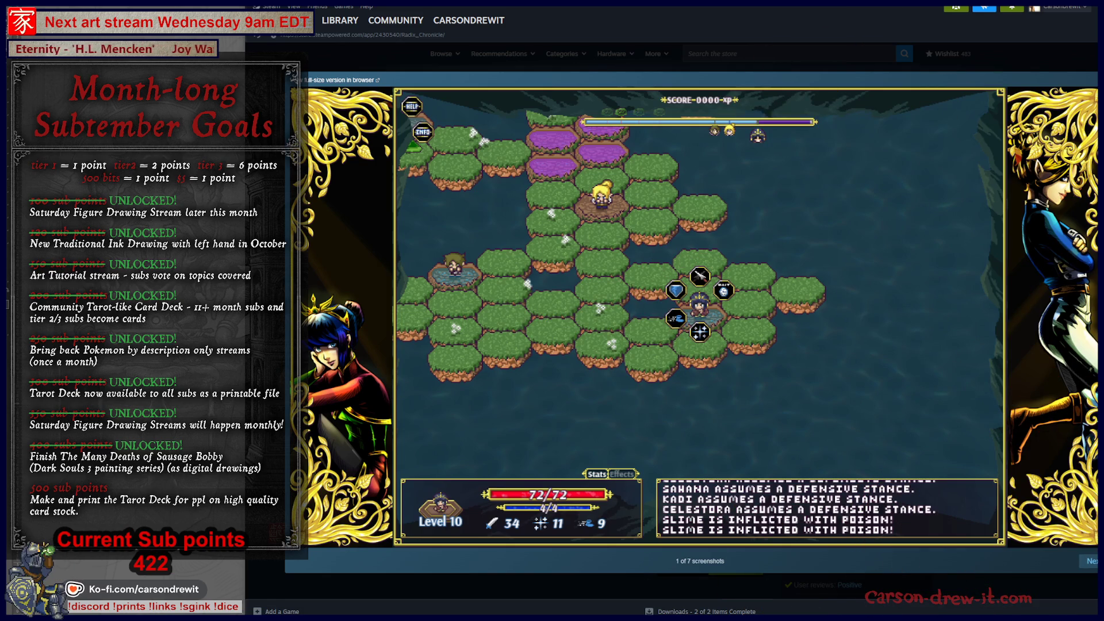
pyautogui.press('Right')
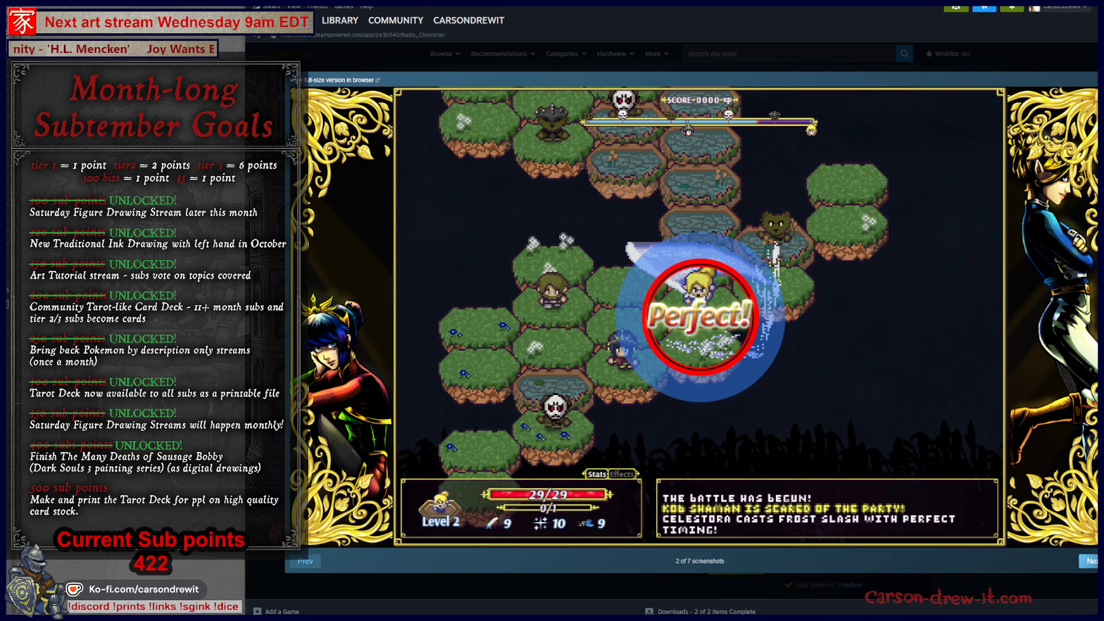
# Advance from the Defeat The Boss screenshot to the seventh, then close the full-size viewer.
pyautogui.press('Right')
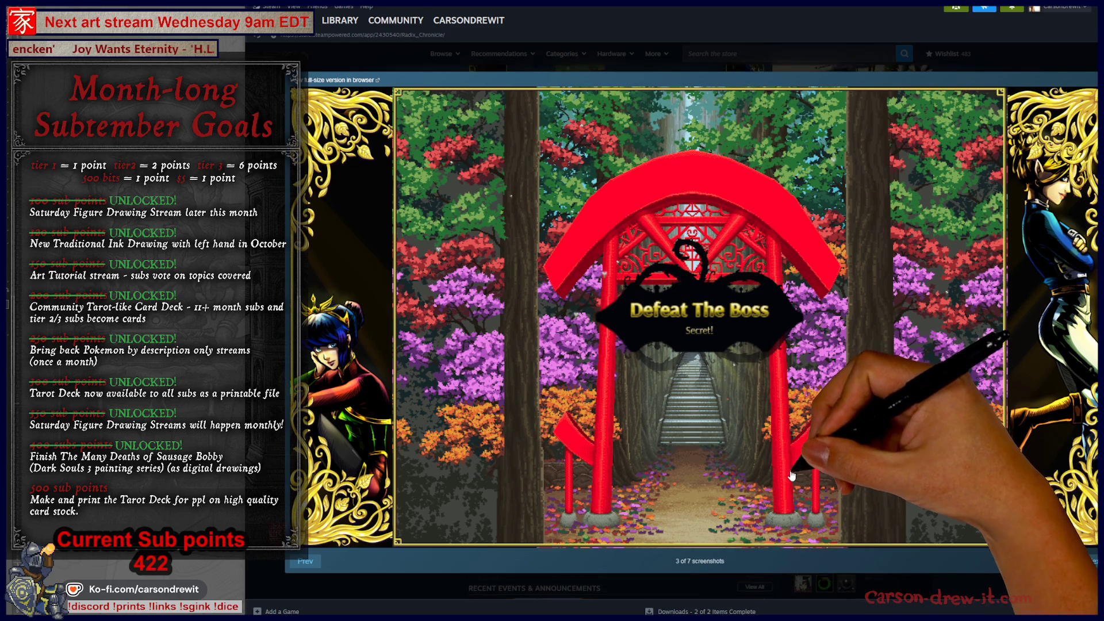
pyautogui.scroll(-1, 887, 493)
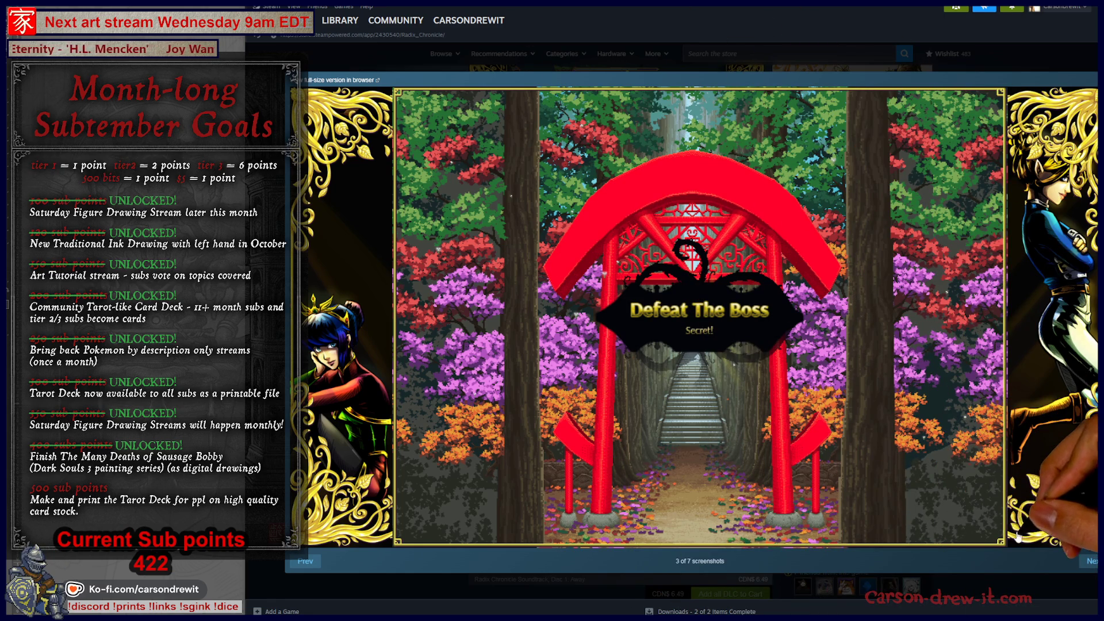
pyautogui.click(1089, 563)
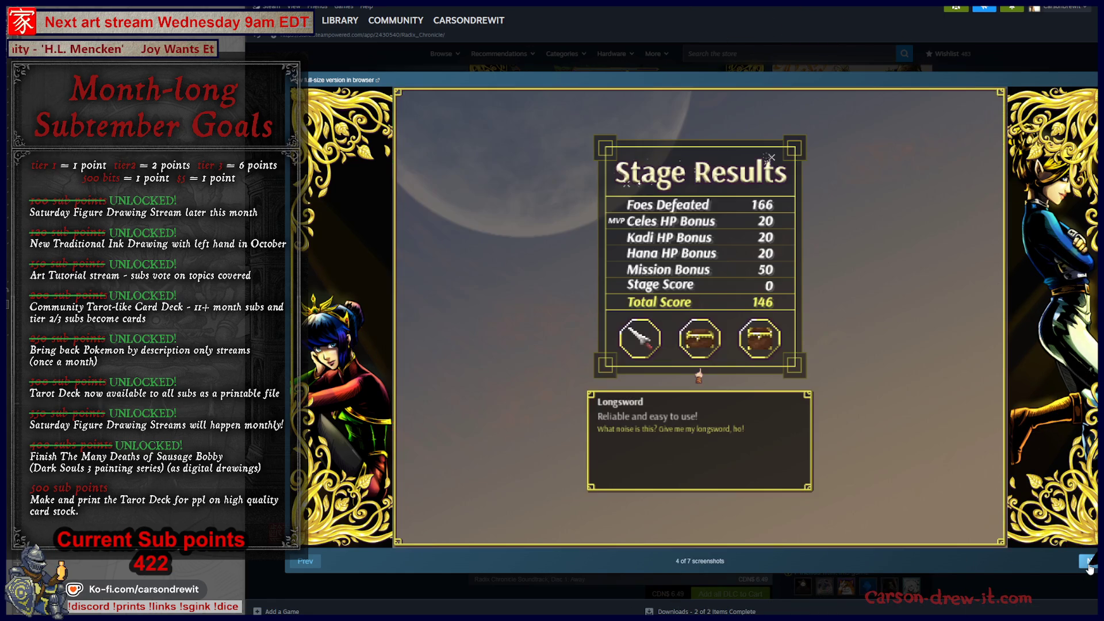
pyautogui.click(1088, 563)
pyautogui.click(1088, 563)
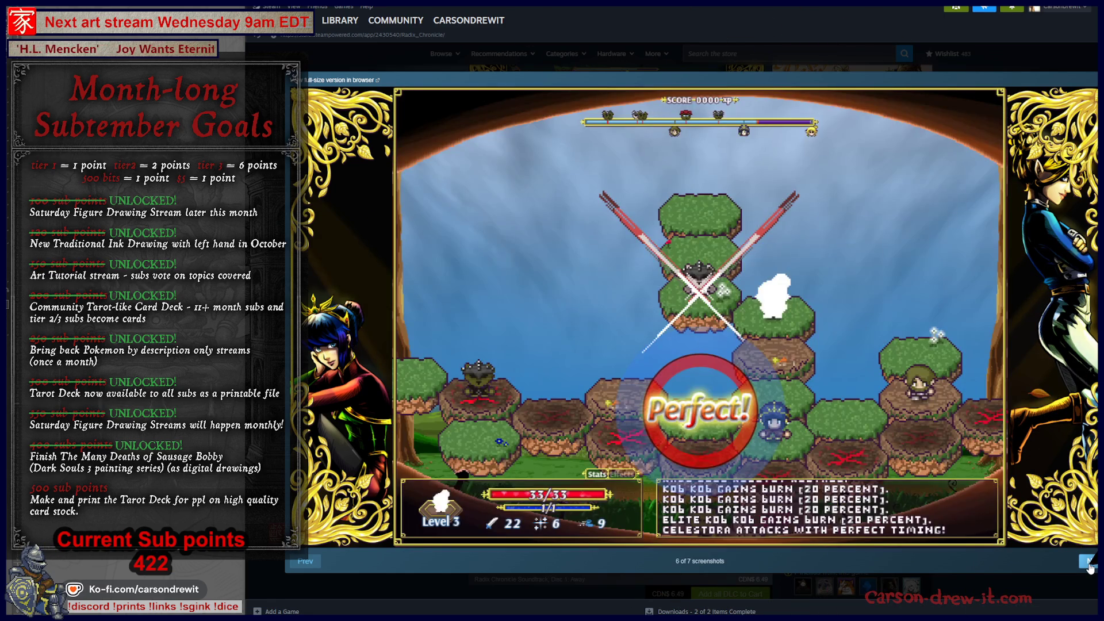
pyautogui.click(1088, 563)
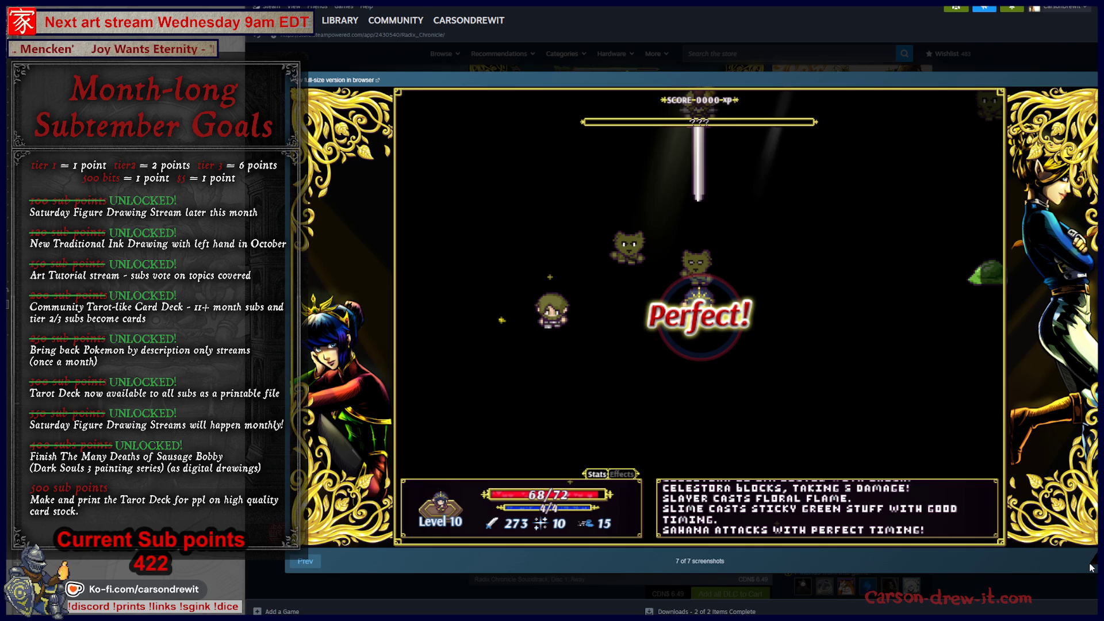
pyautogui.click(713, 62)
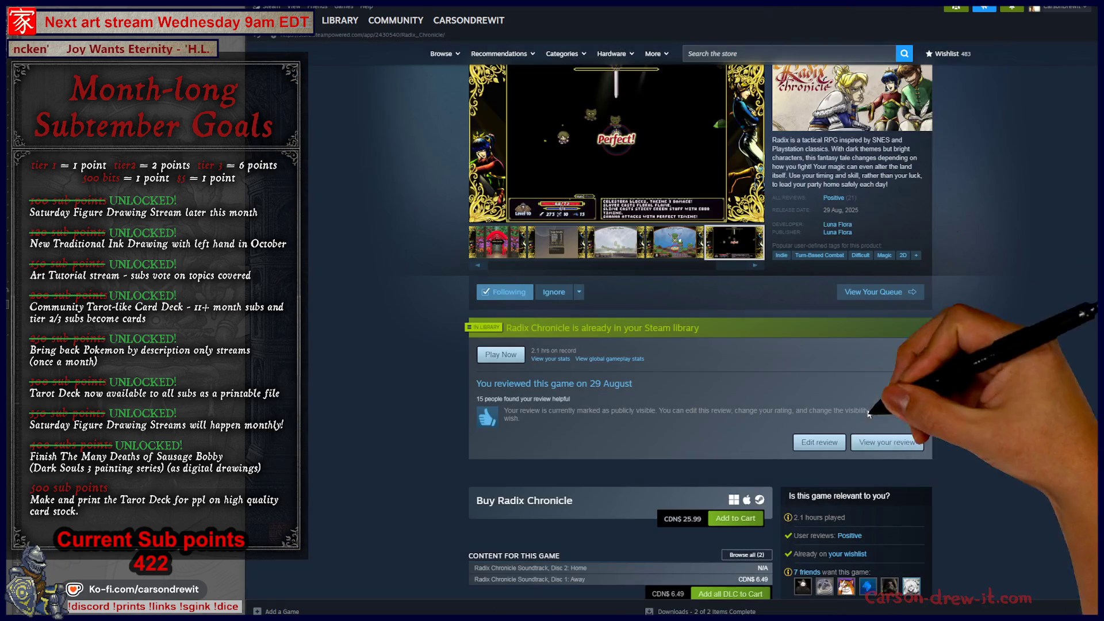
# Cycle the store thumbnails back to the Defeat The Boss image, then switch to the Twitch window.
pyautogui.scroll(1, 985, 412)
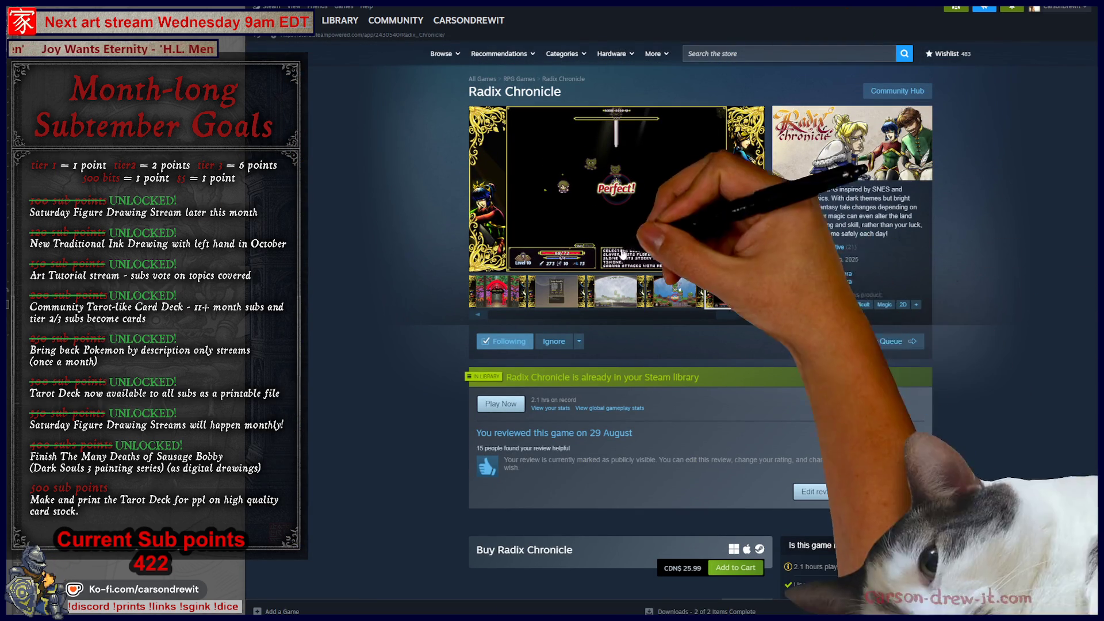
pyautogui.click(624, 290)
pyautogui.click(653, 294)
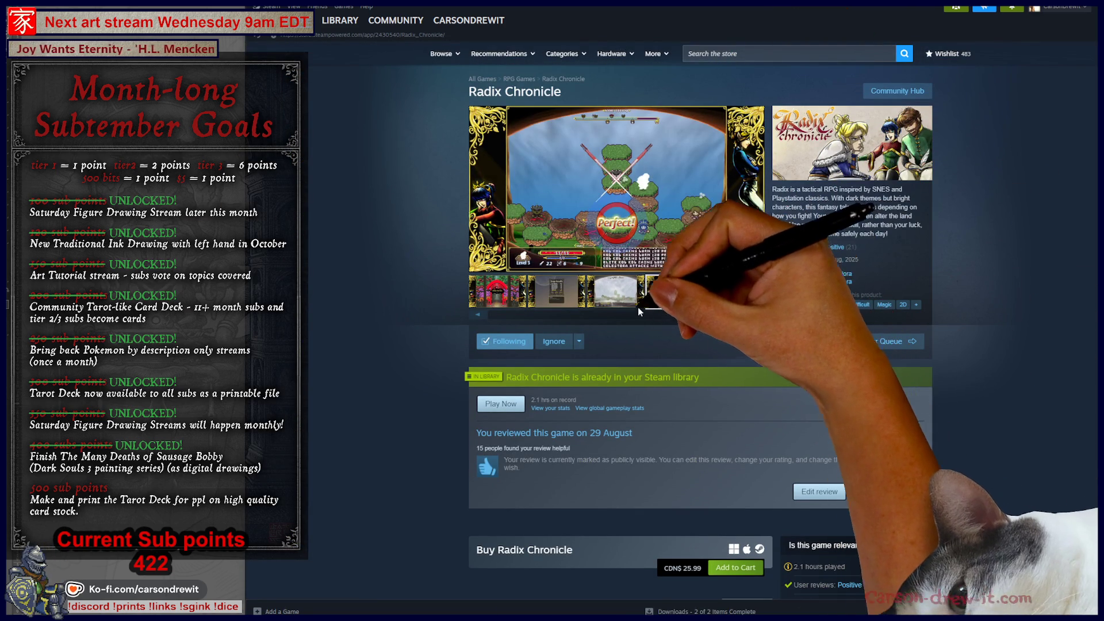
pyautogui.click(549, 302)
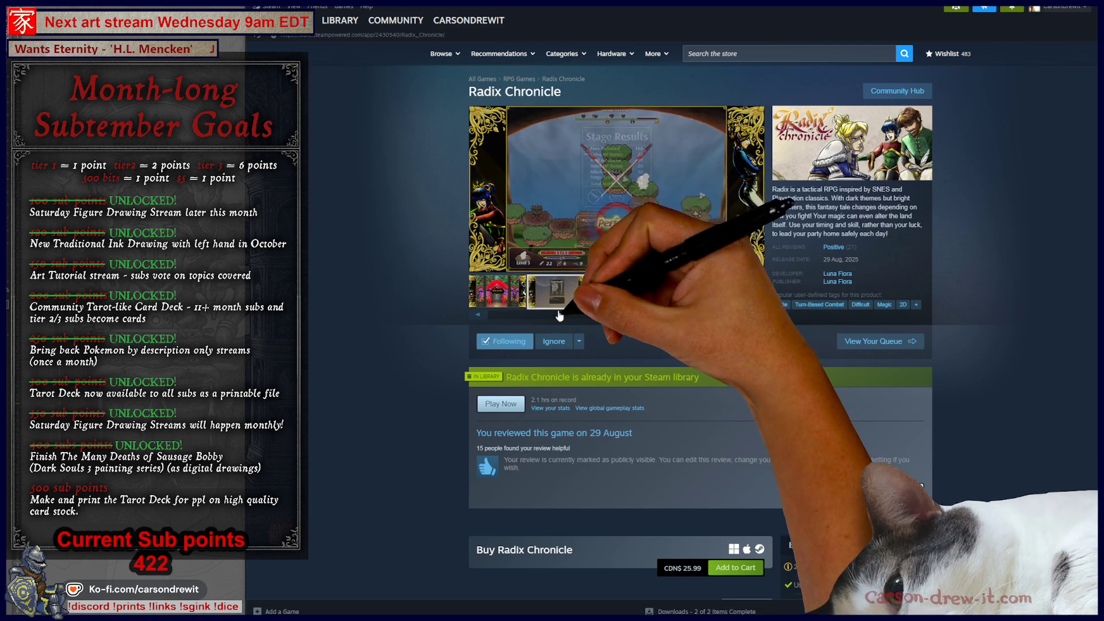
pyautogui.click(497, 291)
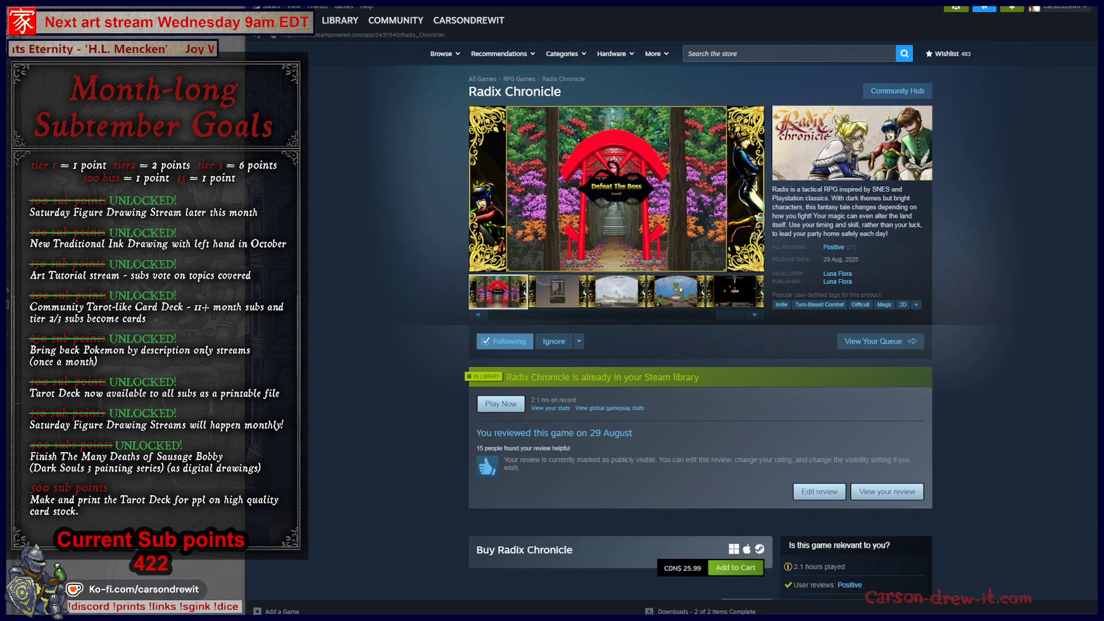
pyautogui.hotkey('alt', 'Tab')
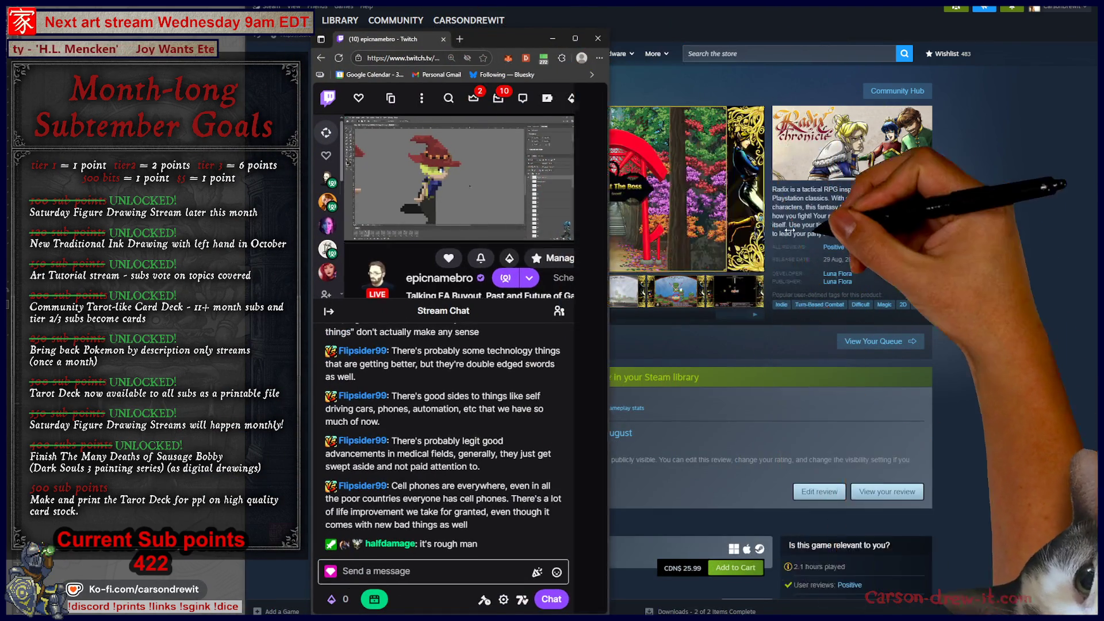
# Widen and reposition the Twitch browser window, then set it aside.
pyautogui.moveTo(582, 228)
pyautogui.mouseDown()
pyautogui.moveTo(1046, 235)
pyautogui.moveTo(1040, 249)
pyautogui.mouseUp()
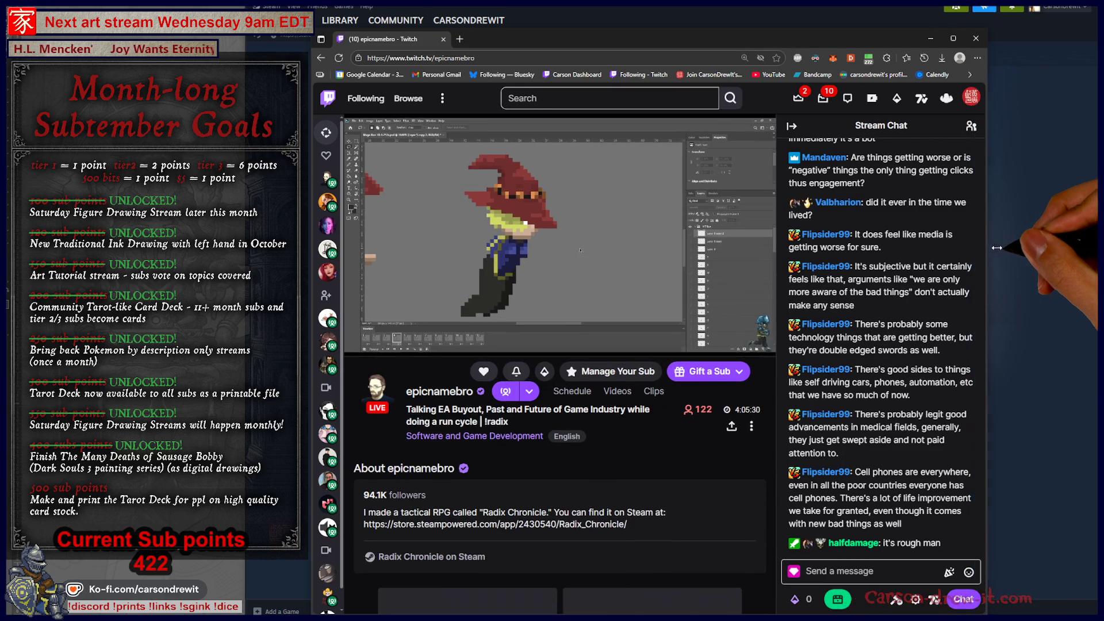
pyautogui.moveTo(593, 284)
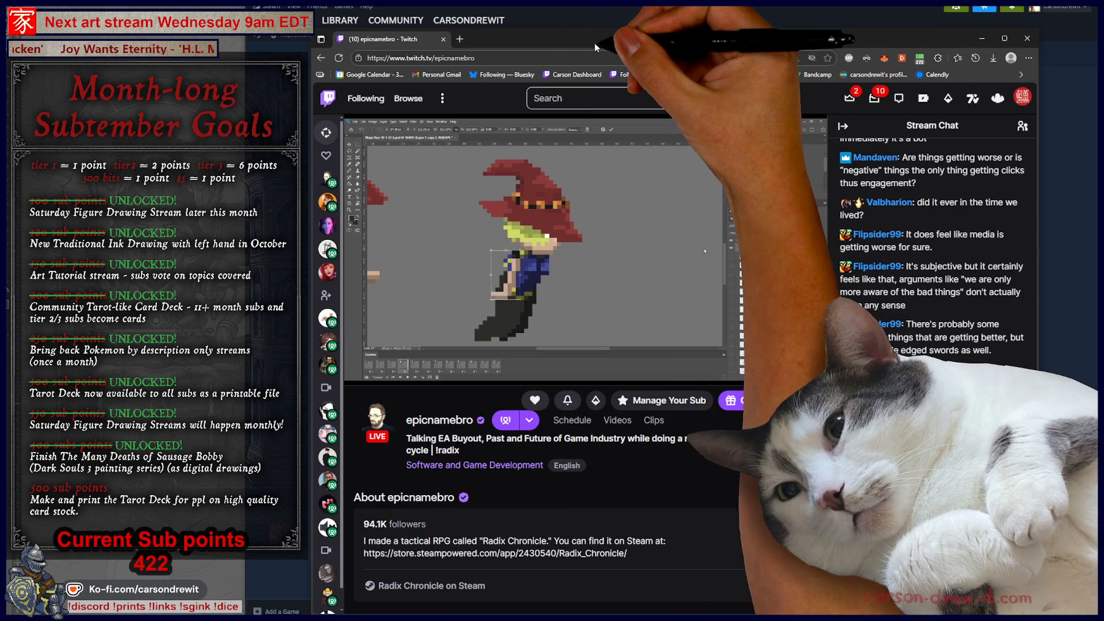
pyautogui.moveTo(602, 44); pyautogui.dragTo(576, 64)
pyautogui.click(955, 57)
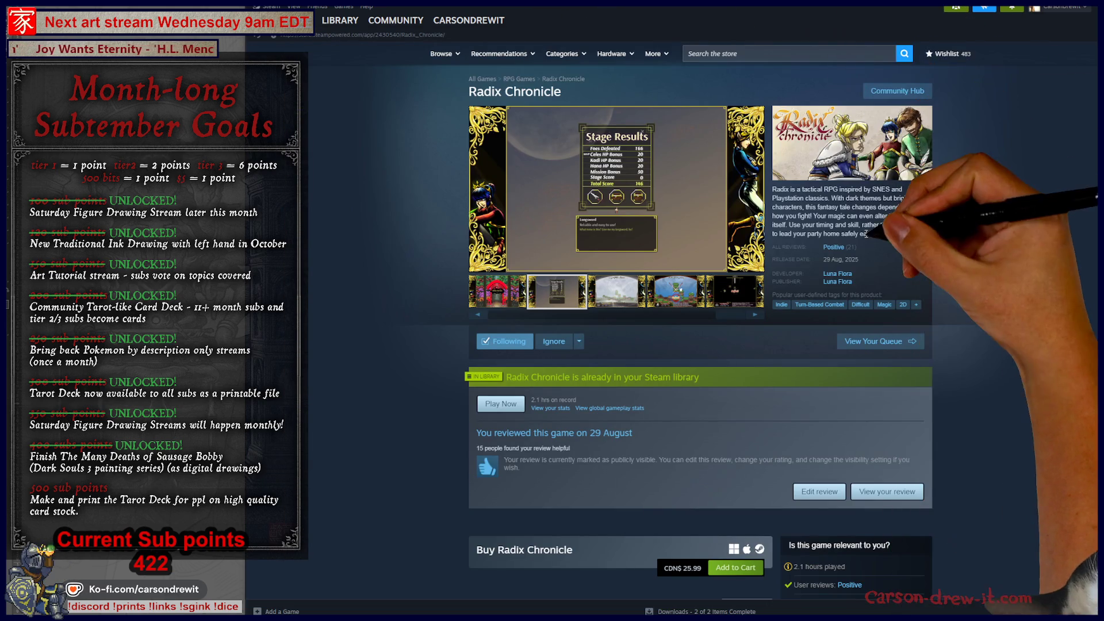
# Open the Stage Results screenshot full-size and move to 'The battle has begun!' screenshot.
pyautogui.click(615, 230)
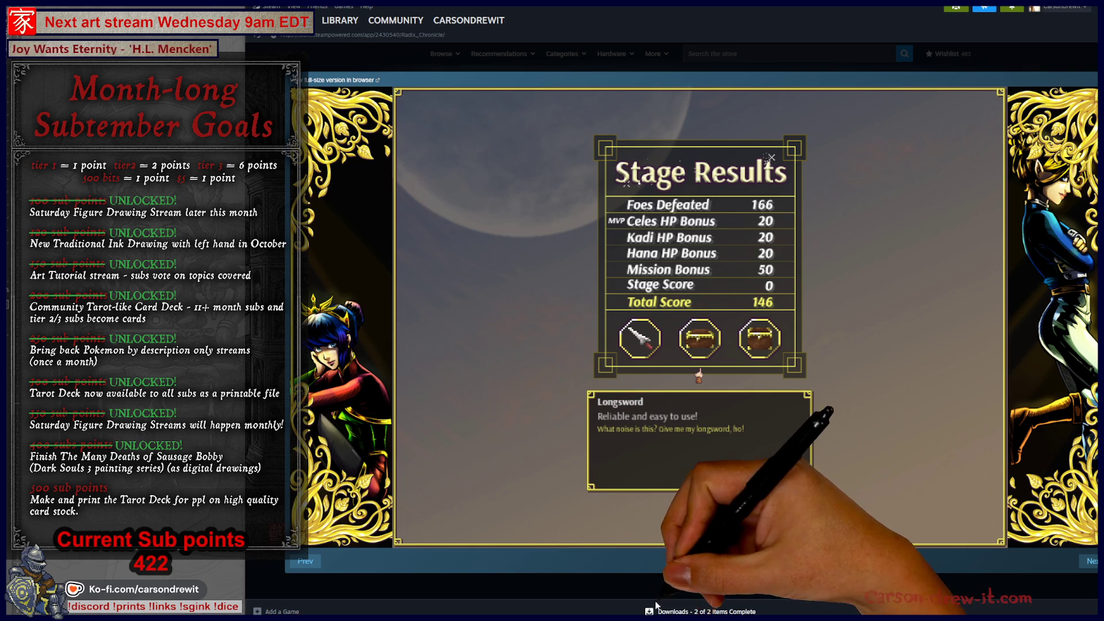
pyautogui.hotkey('alt', 'Tab')
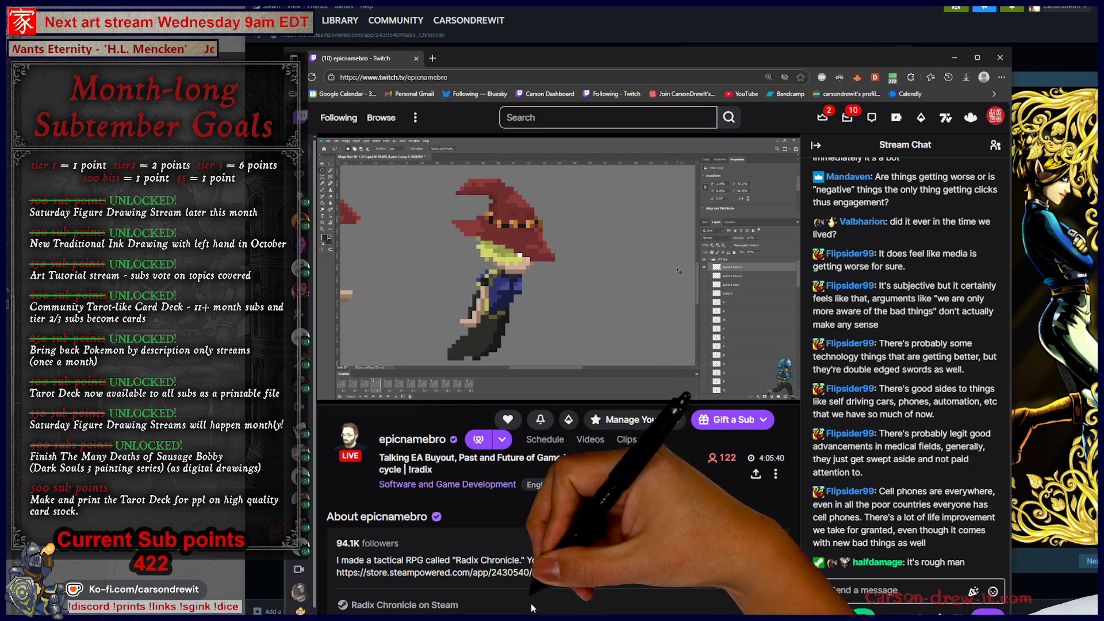
pyautogui.hotkey('alt', 'Tab')
pyautogui.press('Left')
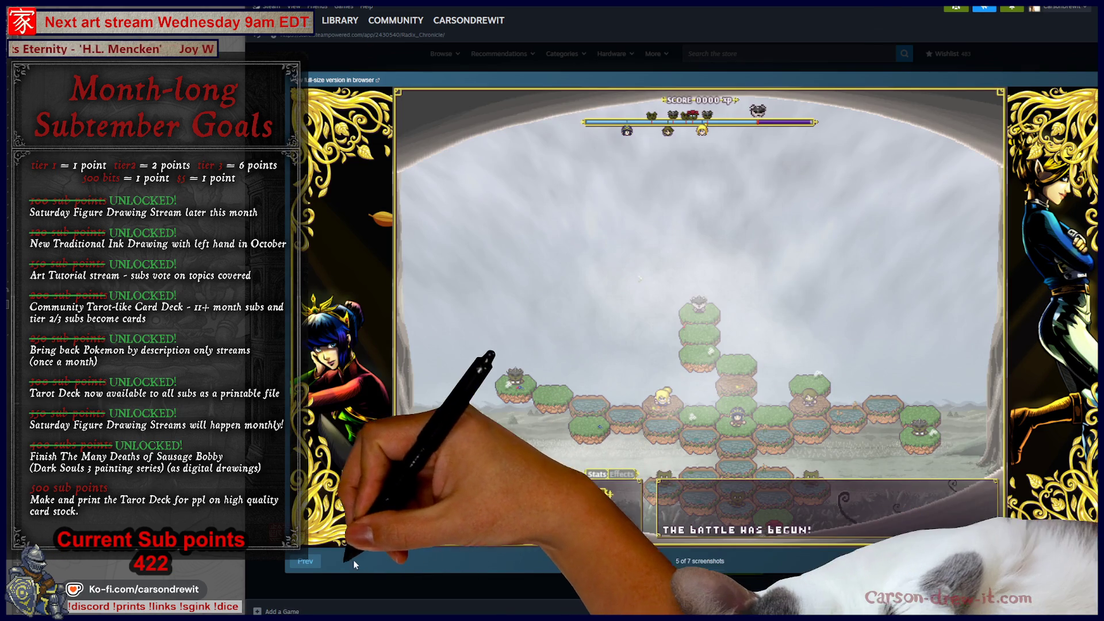
# Step back to the first hex-map screenshot, close the viewer and play the gameplay trailer.
pyautogui.click(313, 562)
pyautogui.click(312, 561)
pyautogui.click(312, 562)
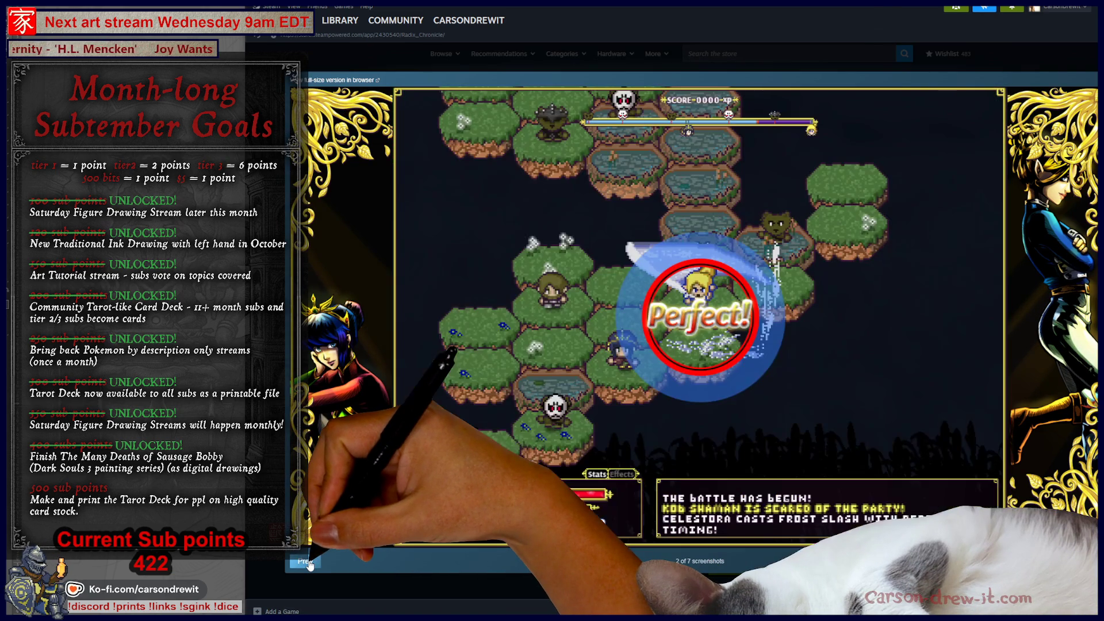
pyautogui.click(314, 562)
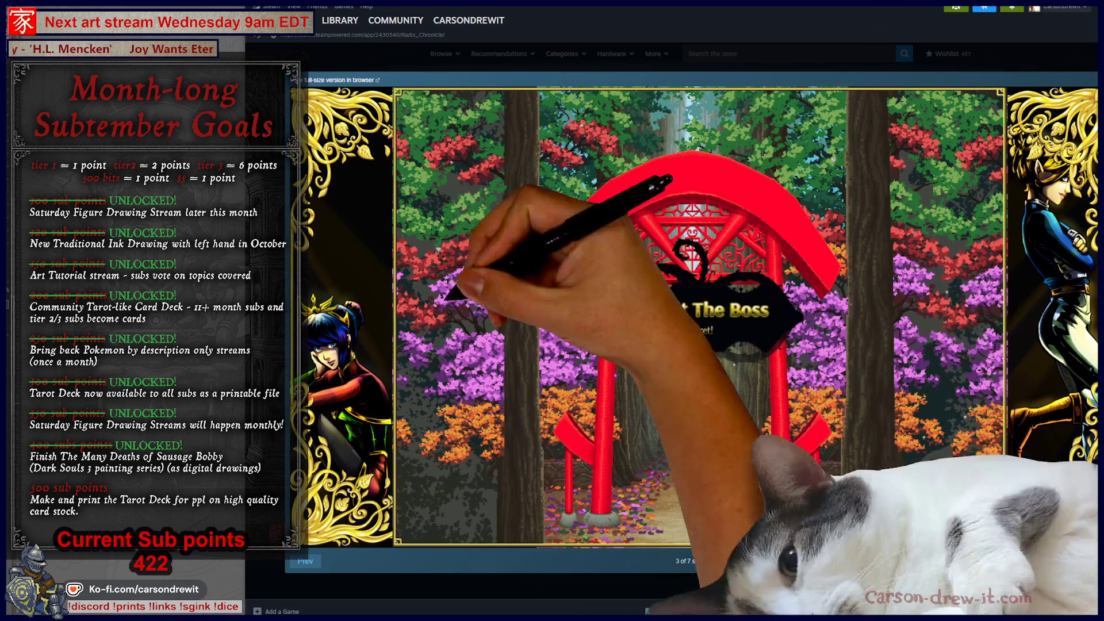
pyautogui.click(313, 561)
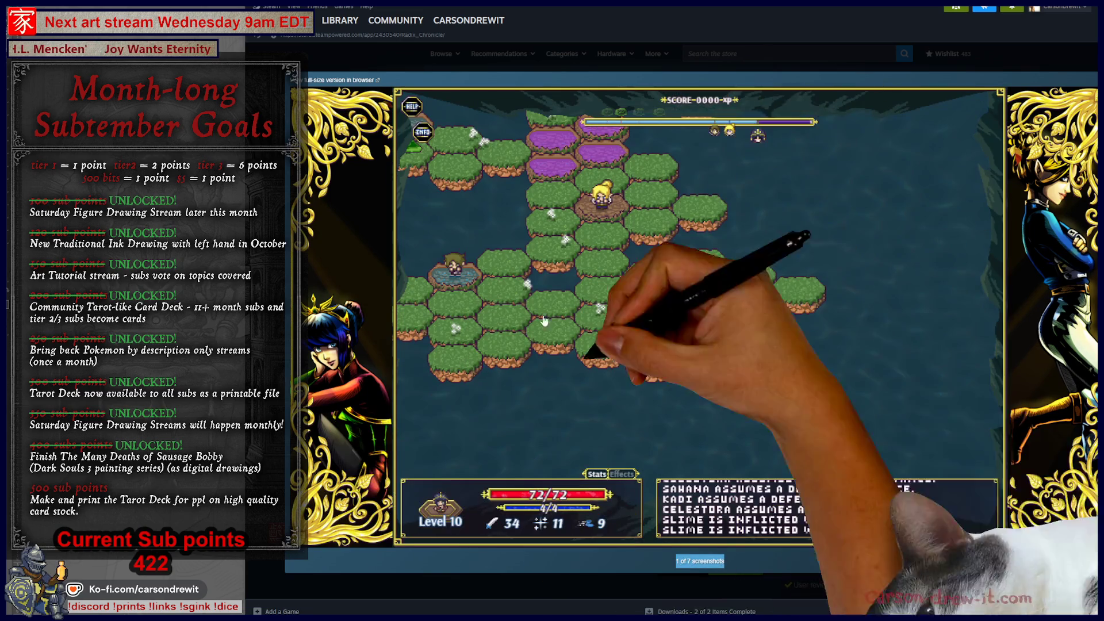
pyautogui.click(562, 589)
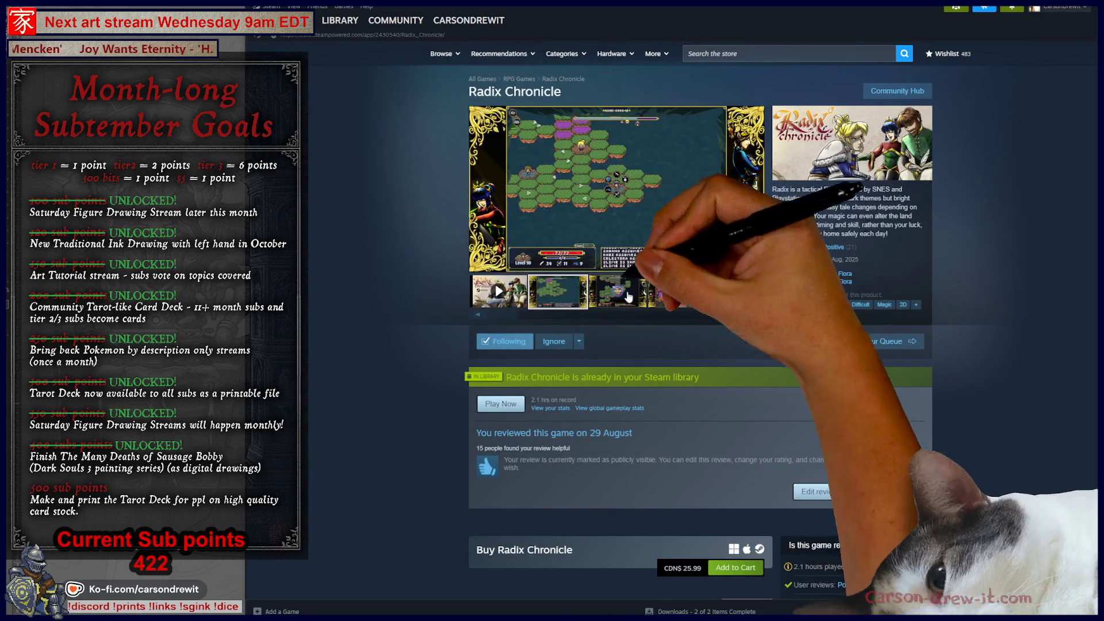
pyautogui.click(500, 297)
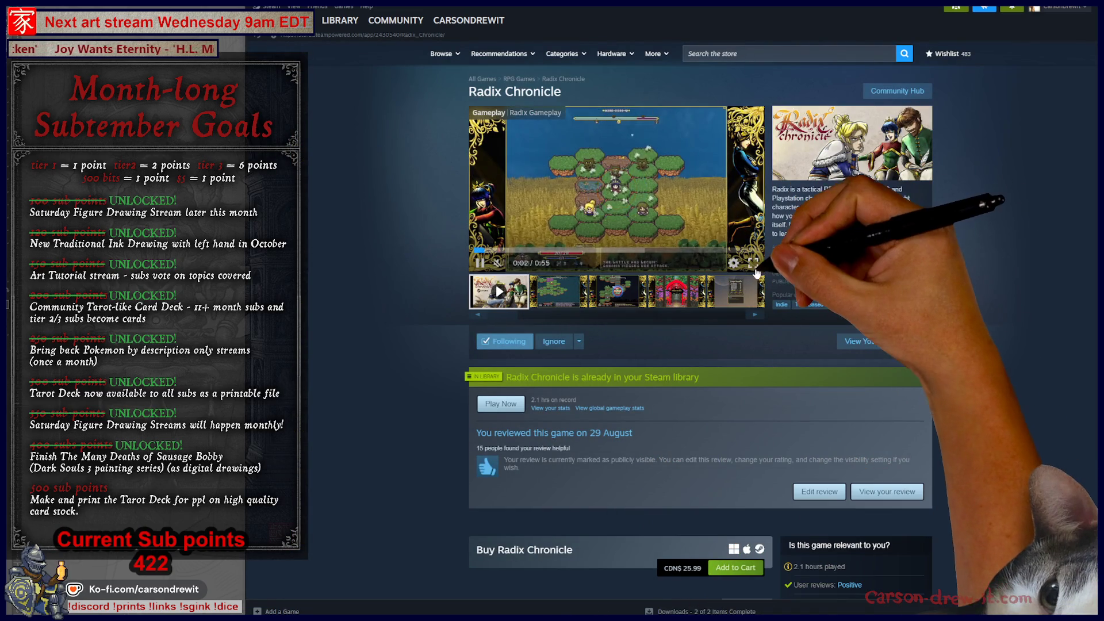
# Watch the Radix Chronicle trailer full screen, then exit fullscreen with it at 0:38.
pyautogui.click(755, 265)
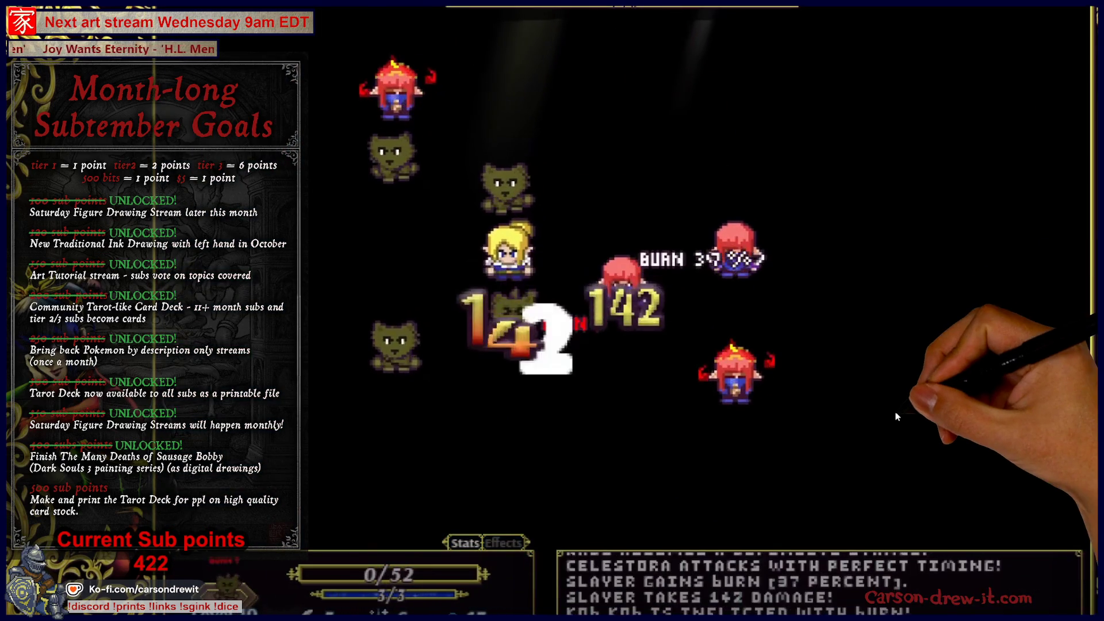
pyautogui.press('Escape')
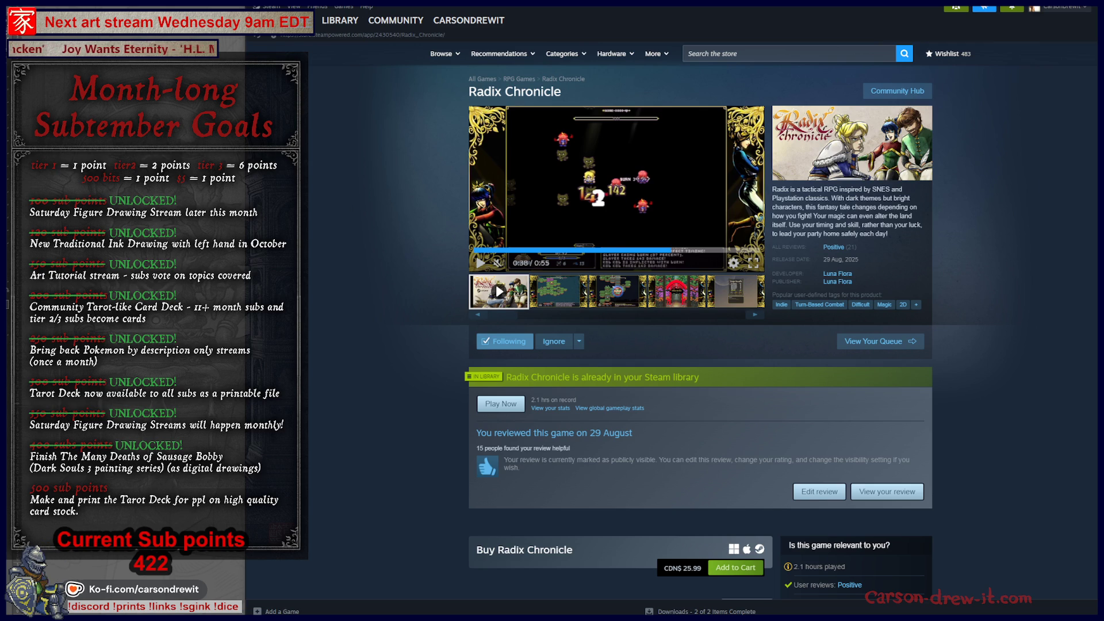
pyautogui.moveTo(395, 20)
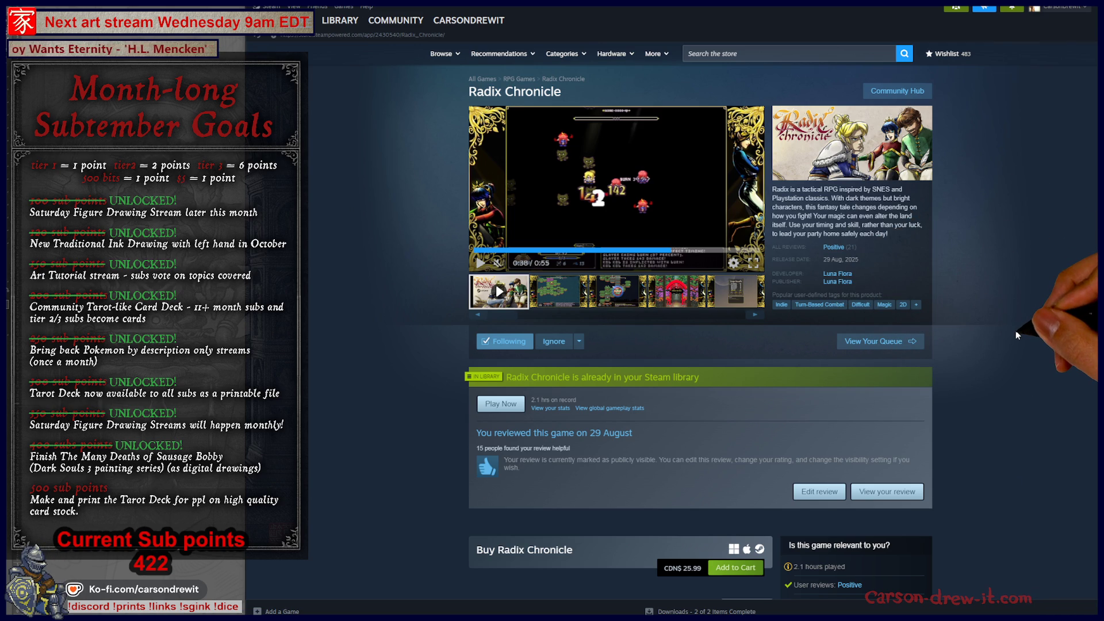
pyautogui.scroll(-6, 1015, 330)
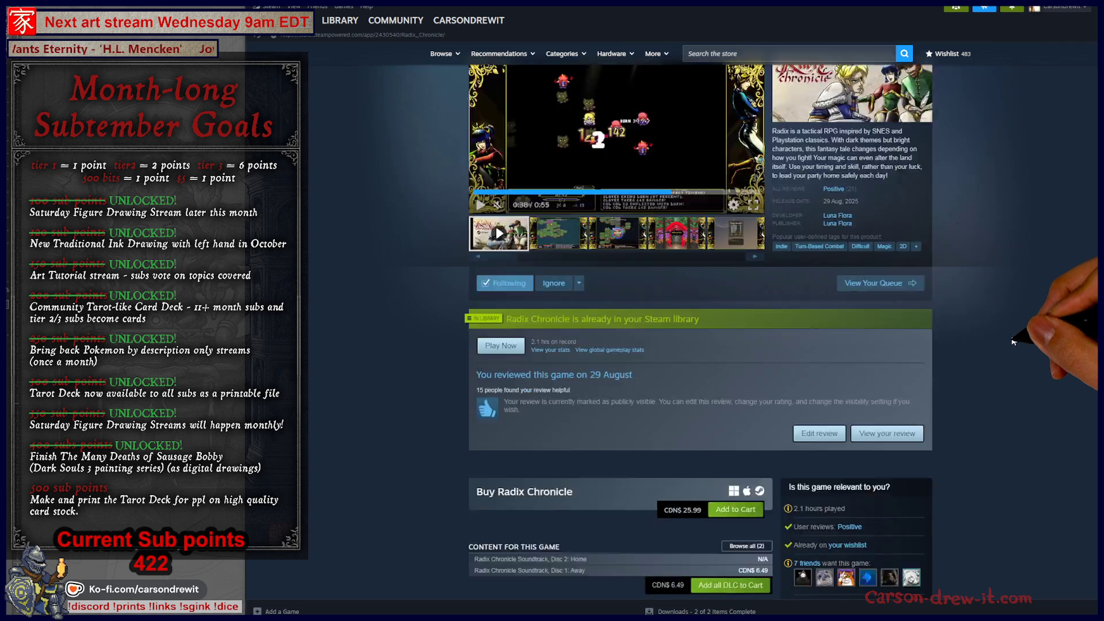
pyautogui.scroll(-4, 1006, 339)
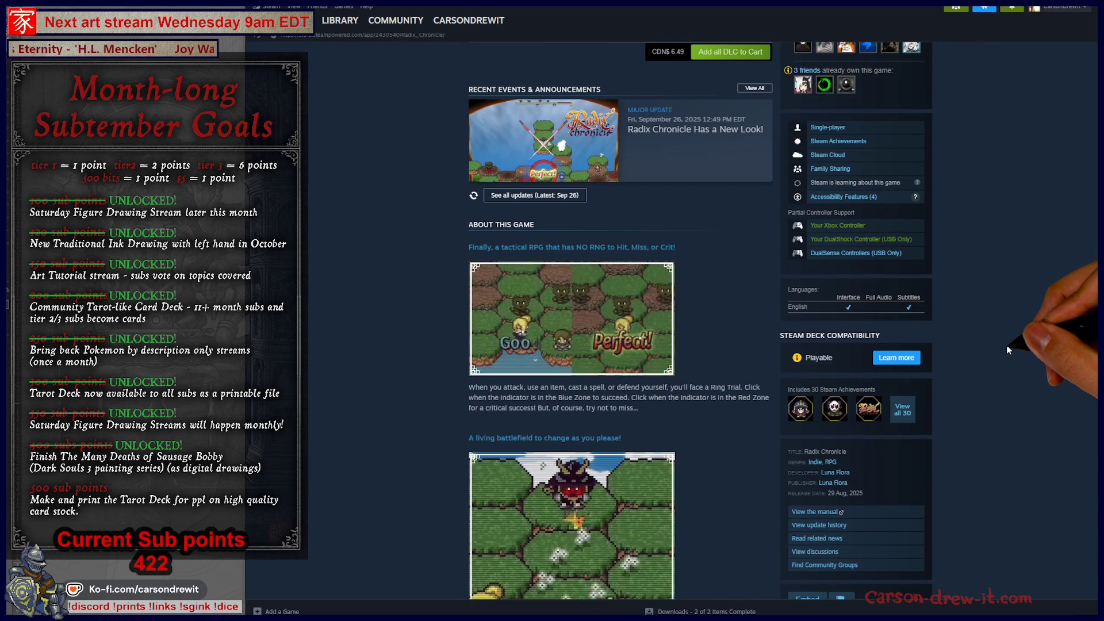
pyautogui.scroll(5, 1007, 349)
pyautogui.scroll(3, 1007, 350)
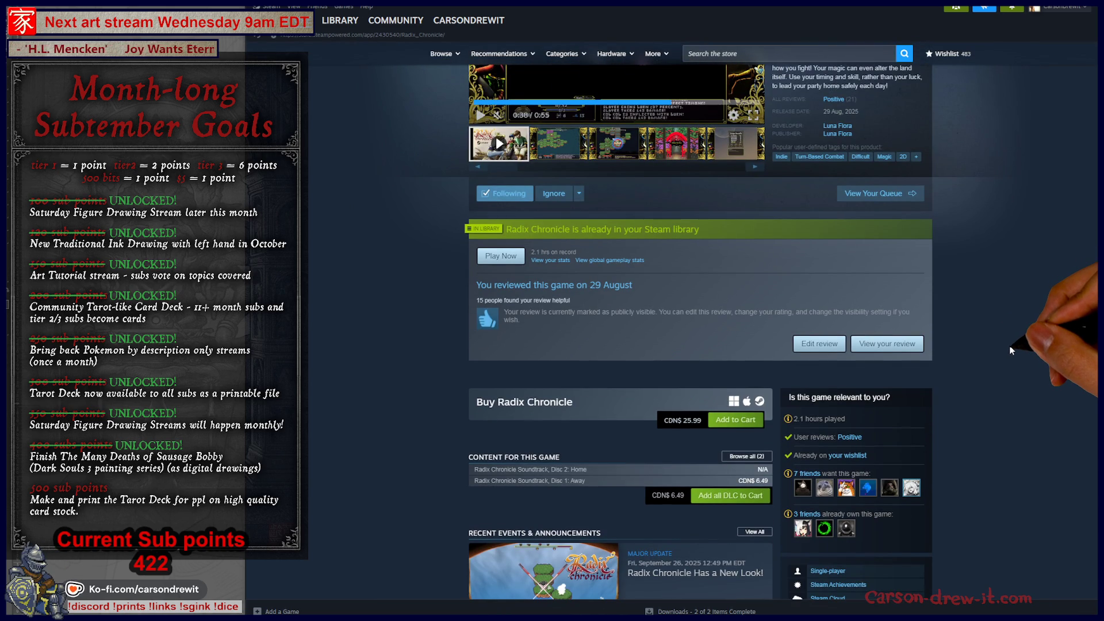
pyautogui.scroll(3, 1011, 349)
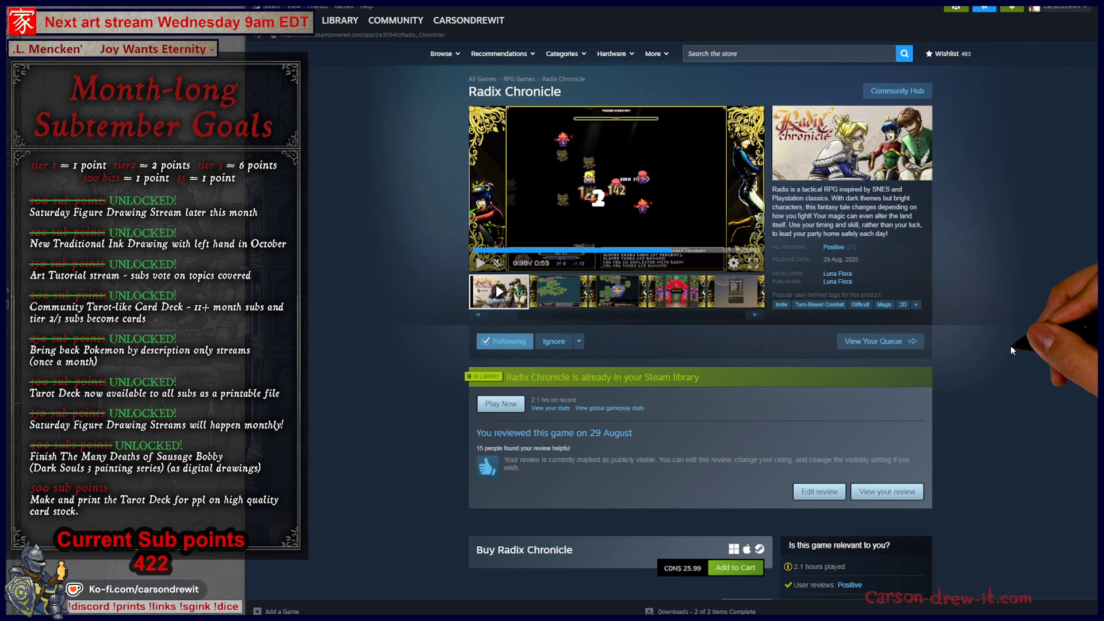
pyautogui.scroll(-4, 1010, 346)
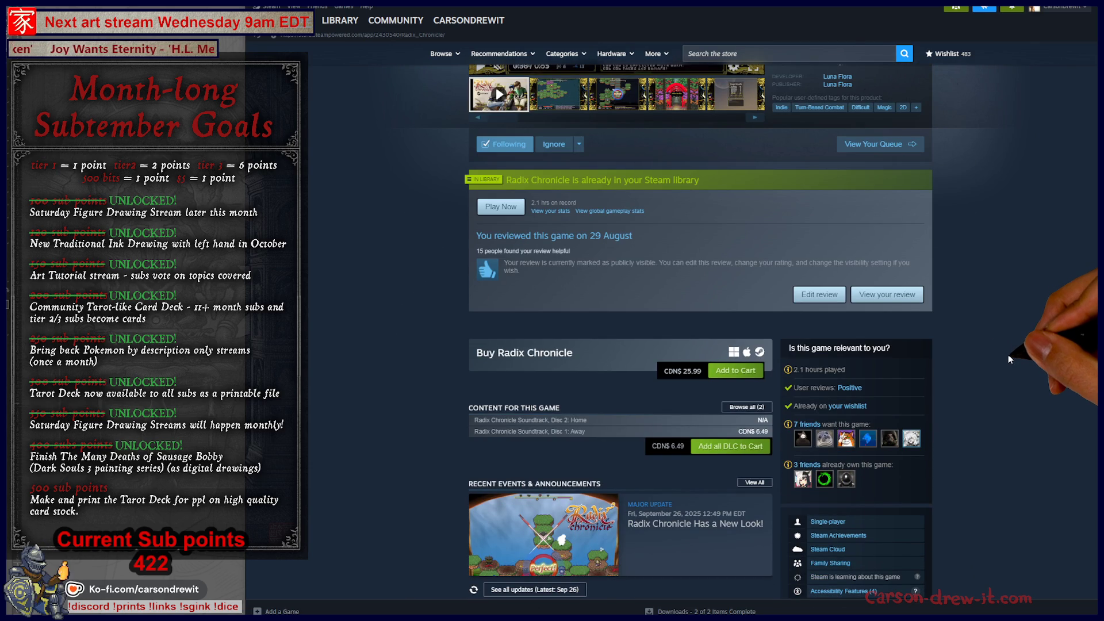
pyautogui.scroll(-4, 737, 414)
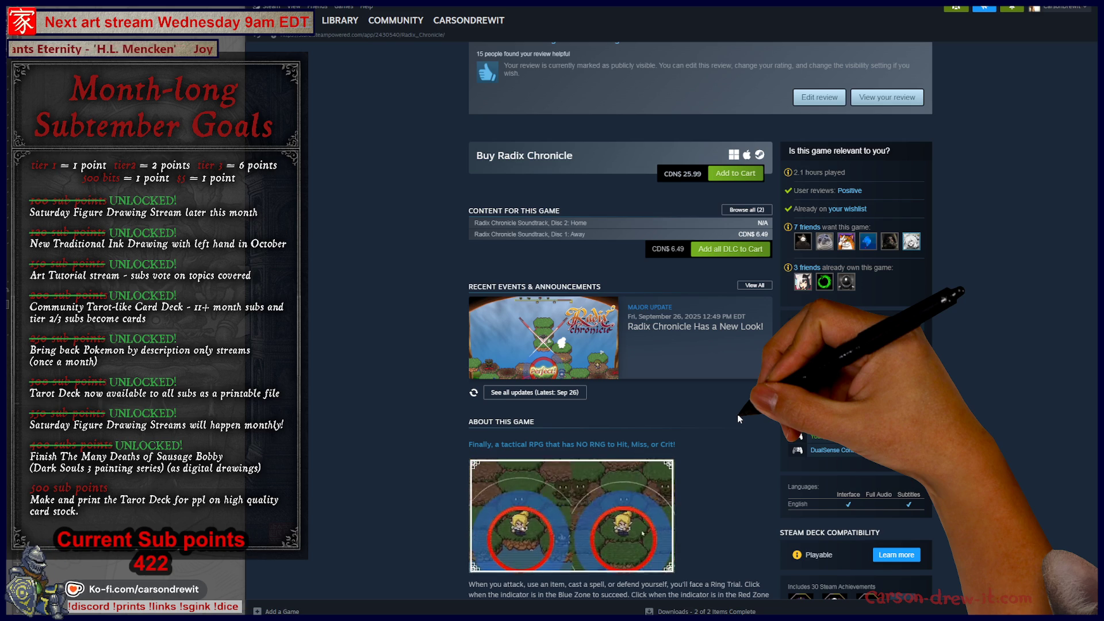
pyautogui.scroll(8, 737, 414)
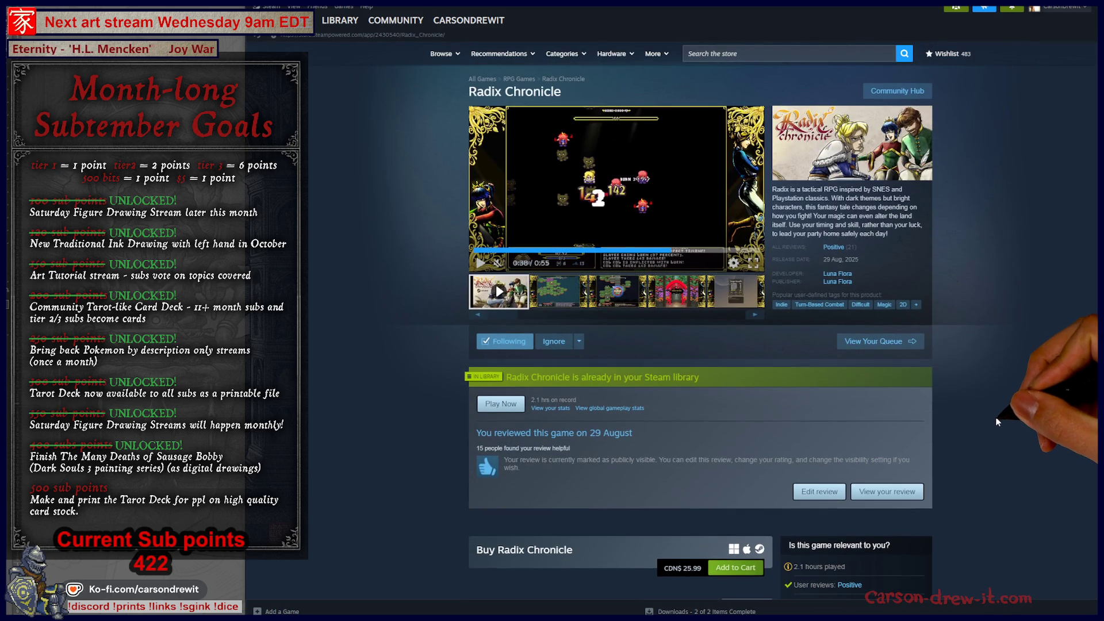
pyautogui.click(634, 299)
pyautogui.click(662, 230)
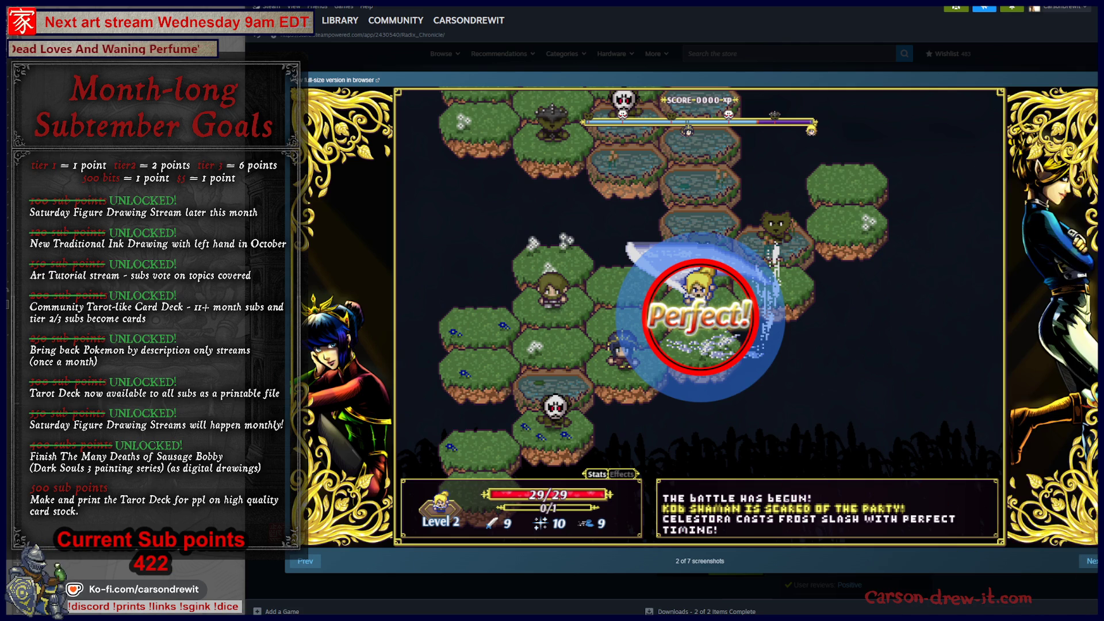
# Close the full-size view of the 'Perfect!' frost slash screenshot.
pyautogui.click(888, 380)
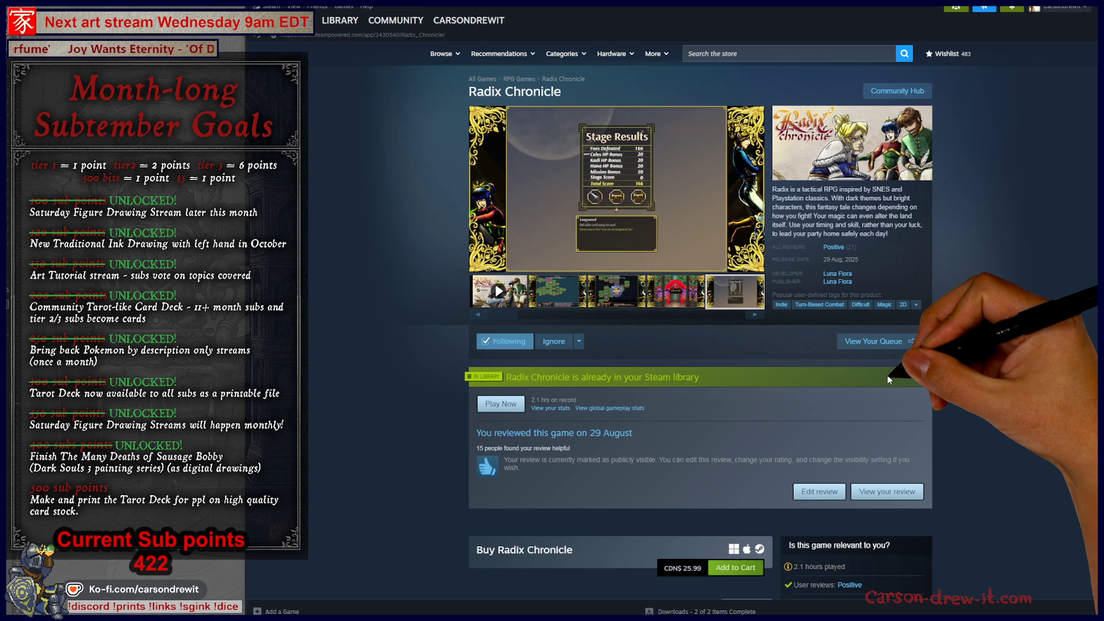
# Show the red shrine, fifth, red torii and Stage Results screenshots in the media area.
pyautogui.click(688, 306)
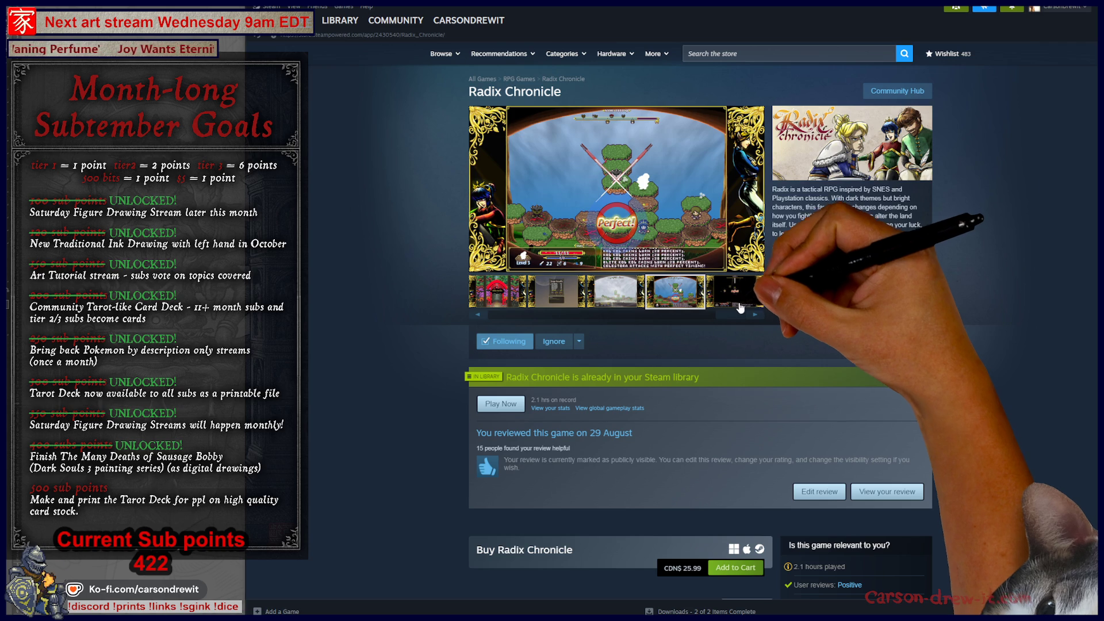
pyautogui.click(740, 306)
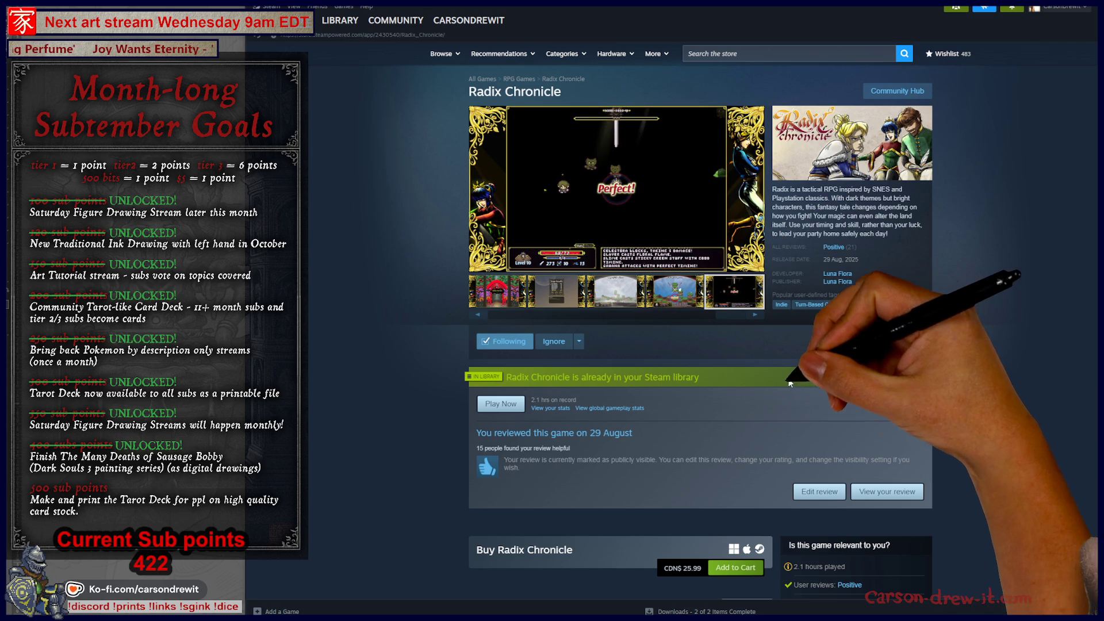
pyautogui.click(517, 296)
pyautogui.click(517, 296)
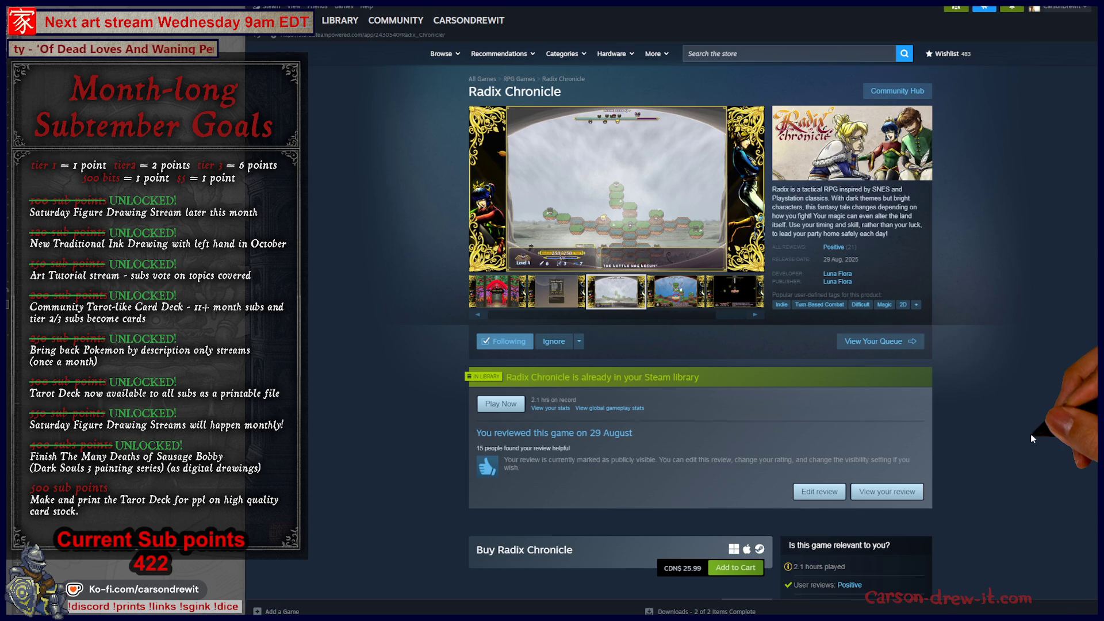
pyautogui.click(557, 292)
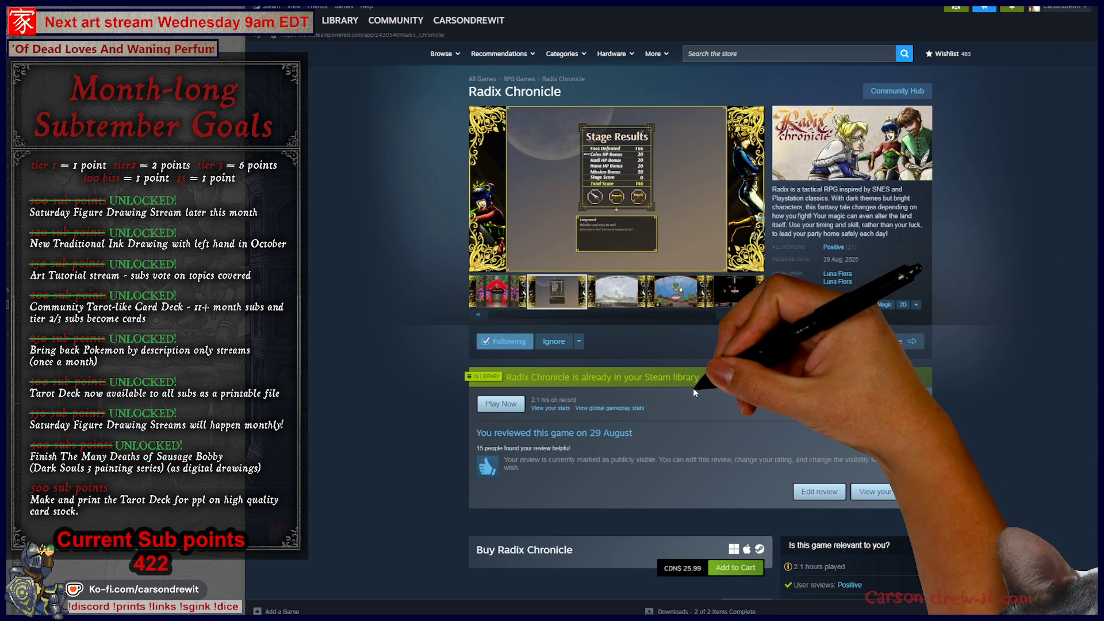
# Step through the third, fourth and fifth screenshots to the red torii, then focus Twitch.
pyautogui.click(646, 305)
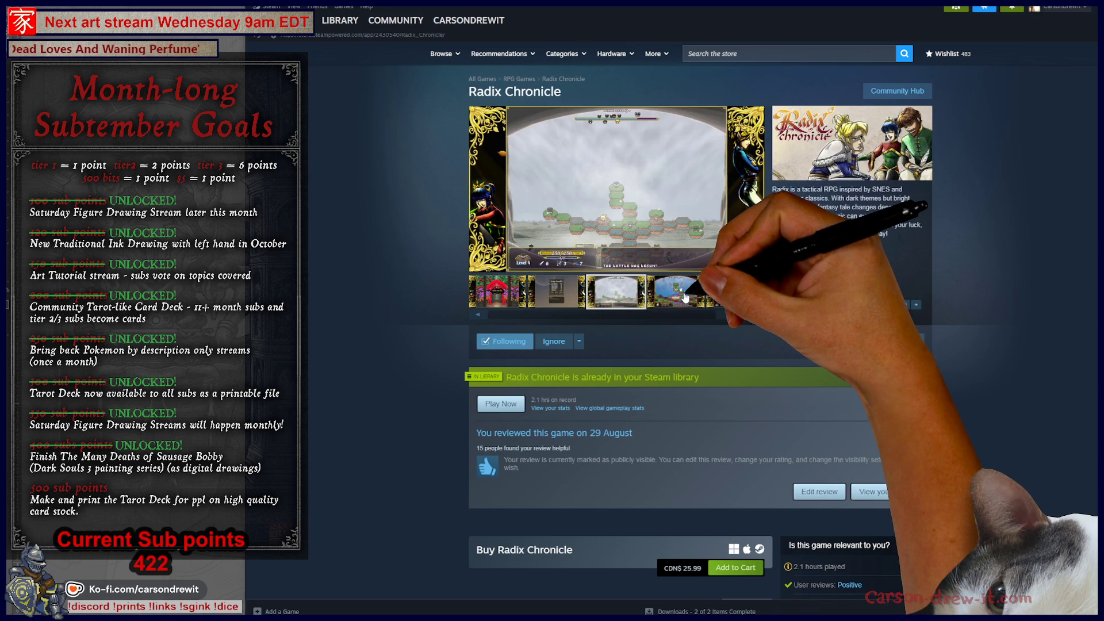
pyautogui.click(674, 291)
pyautogui.click(735, 291)
pyautogui.click(498, 291)
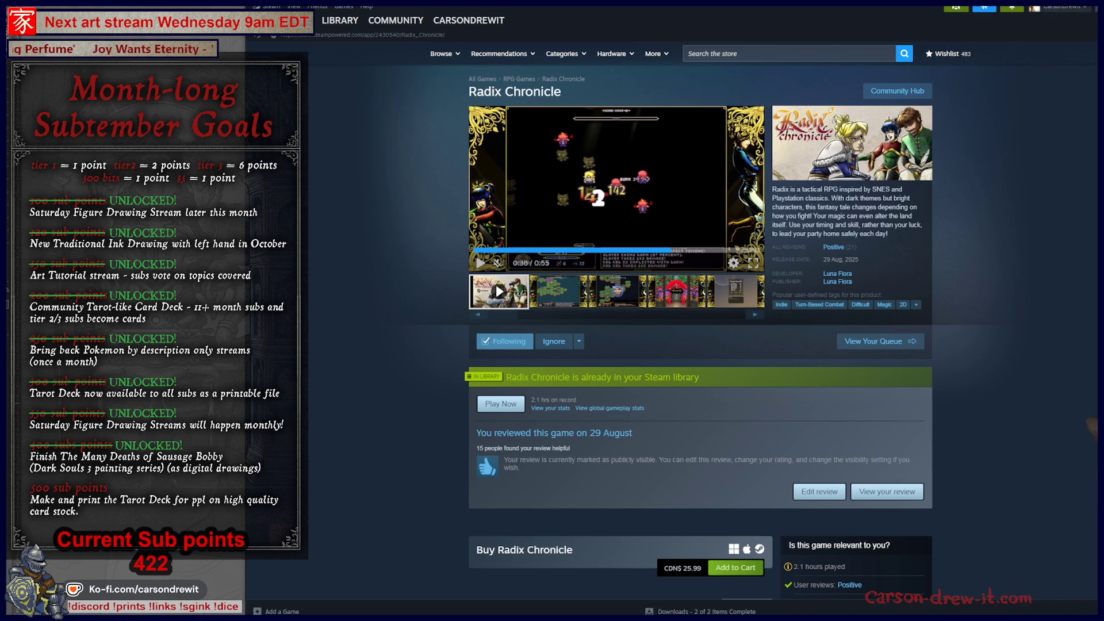
pyautogui.hotkey('alt', 'Tab')
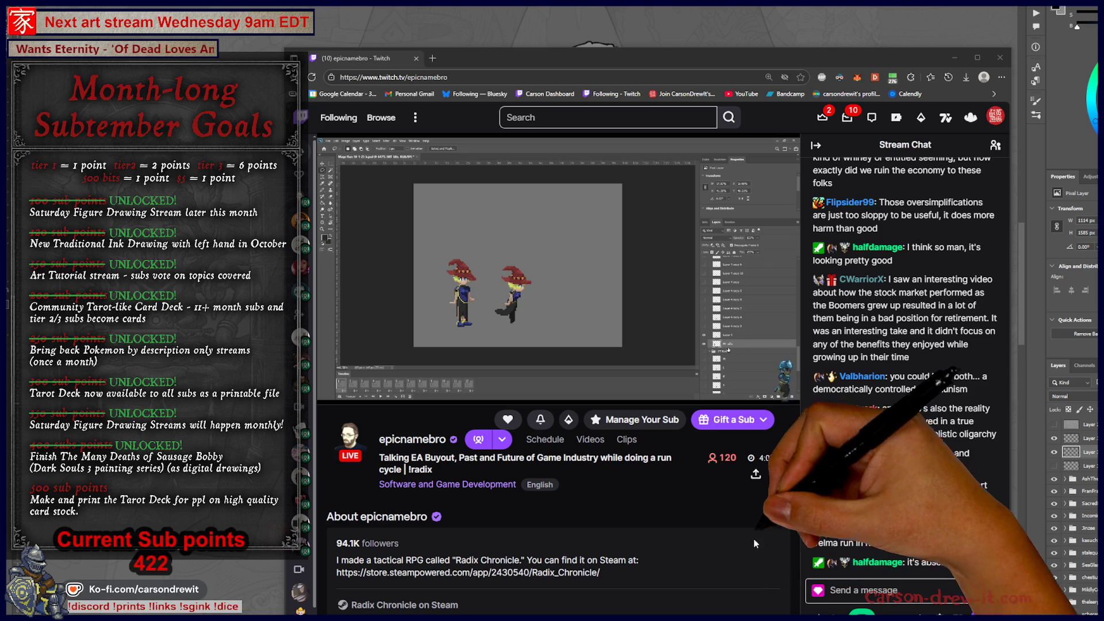
pyautogui.click(789, 513)
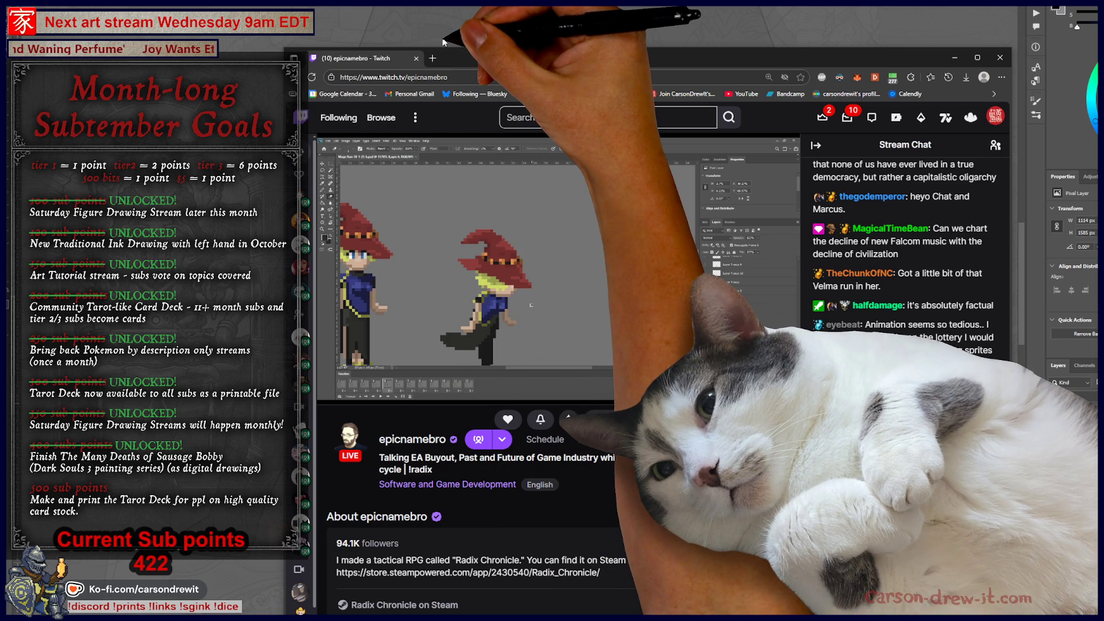
# Finish watching the stream and return to the inked ram figure in Photoshop.
pyautogui.moveTo(634, 393)
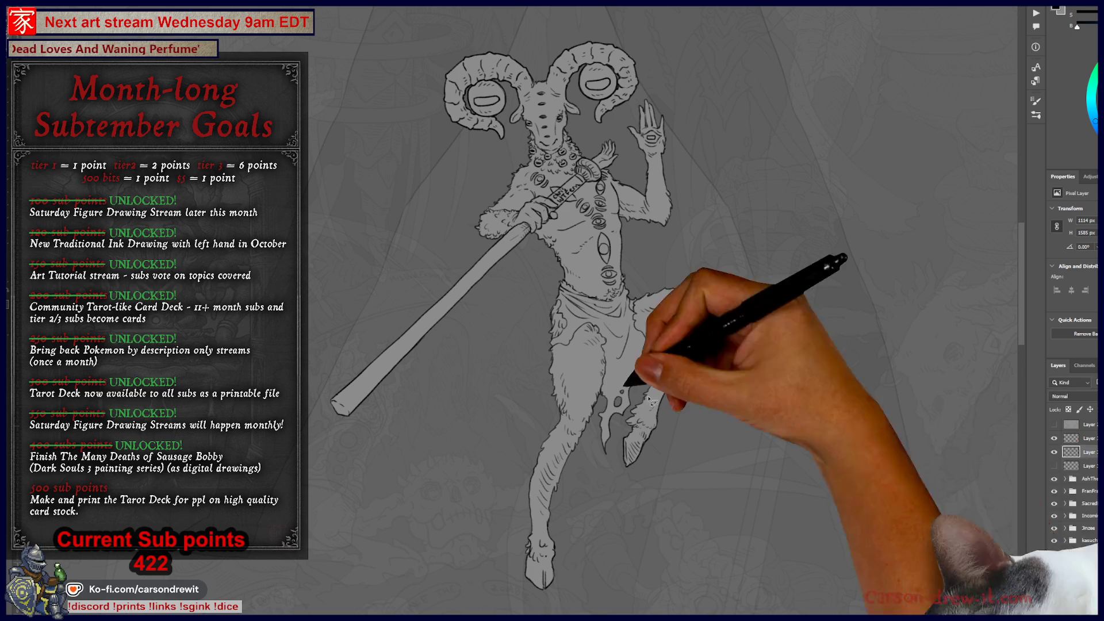
# Start transforming the ram figure with its neighbouring layers selected, and delete the unused bottom layer.
pyautogui.hotkey('ctrl', 't')
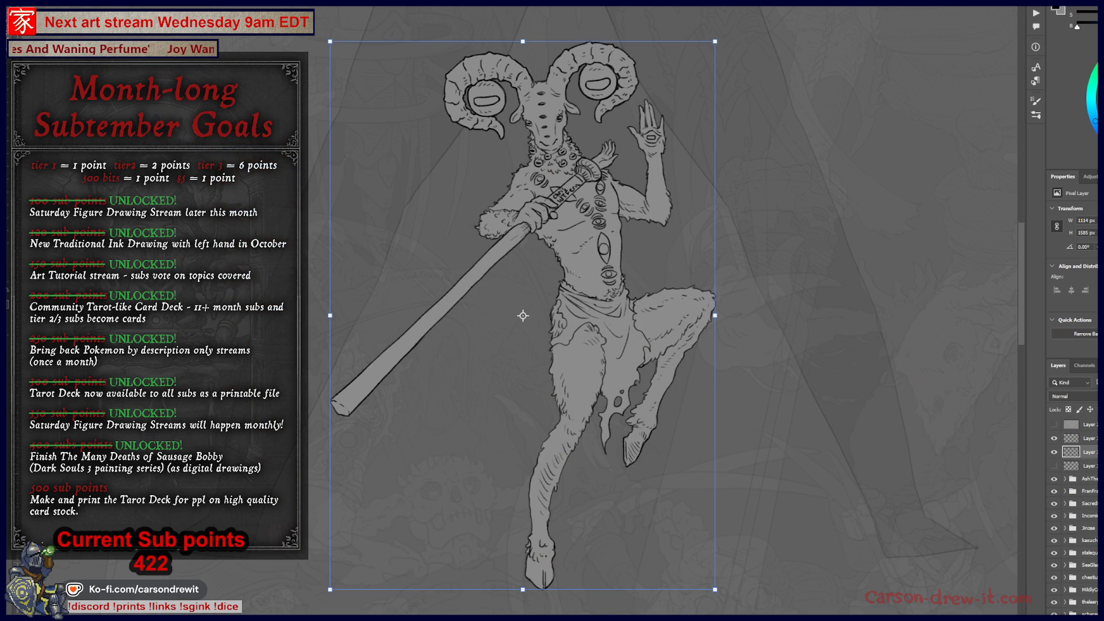
pyautogui.keyDown('shift'); pyautogui.click(1089, 439); pyautogui.keyUp('shift')
pyautogui.keyDown('shift'); pyautogui.click(1089, 465); pyautogui.keyUp('shift')
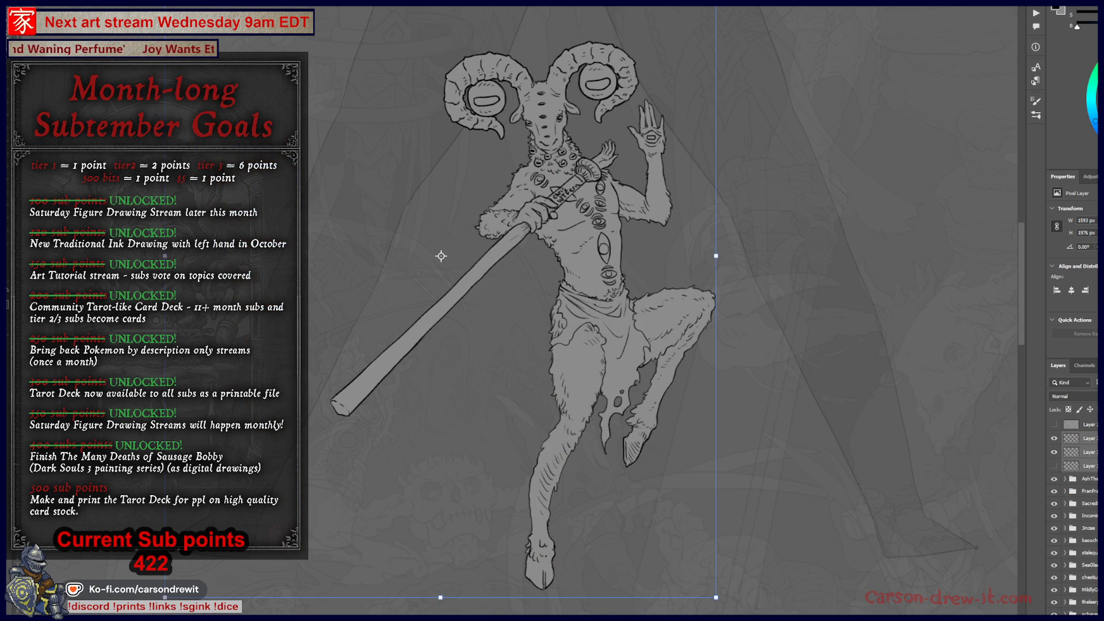
pyautogui.scroll(-3, 609, 403)
pyautogui.scroll(3, 609, 405)
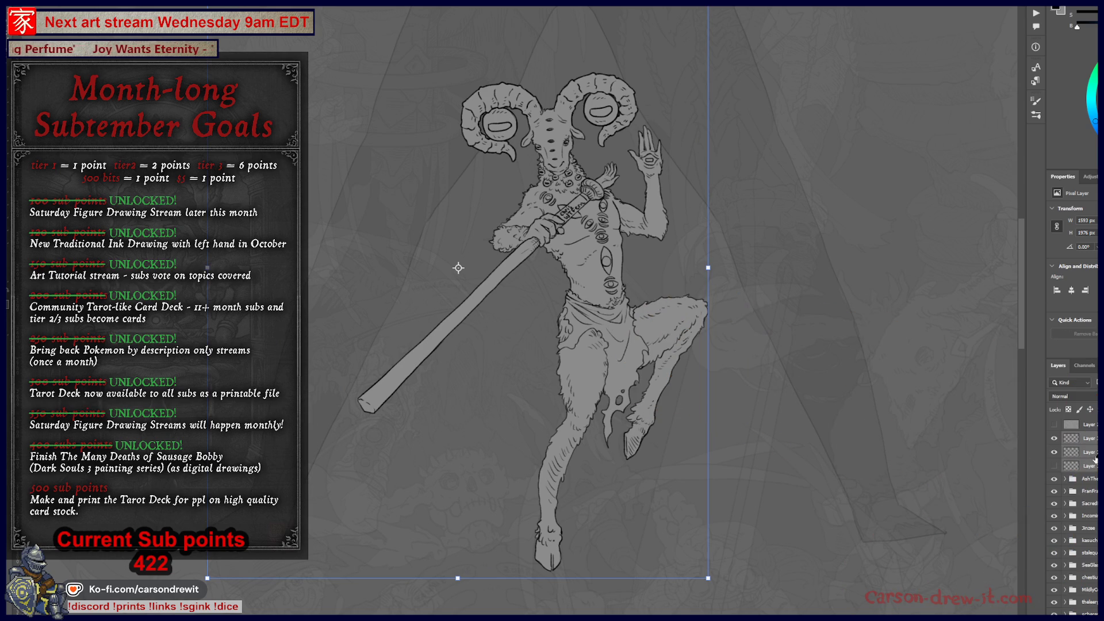
pyautogui.click(1090, 465)
pyautogui.press('Delete')
# Group the ram figure's line-art layers with Ctrl+G and rename the new group.
pyautogui.click(1087, 438)
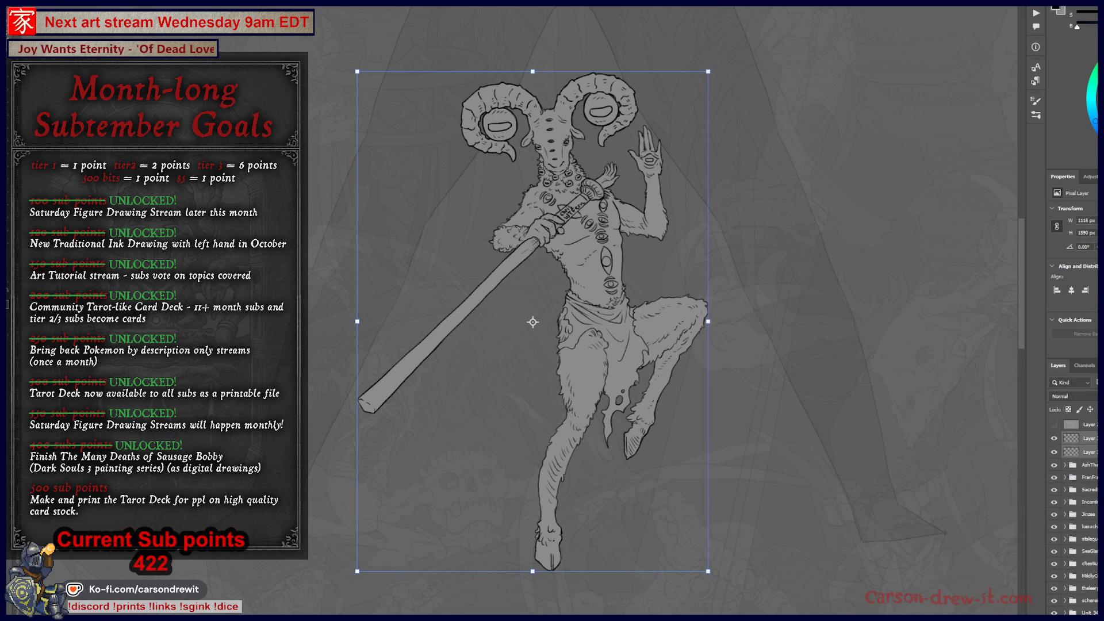
pyautogui.hotkey('ctrl', 'g')
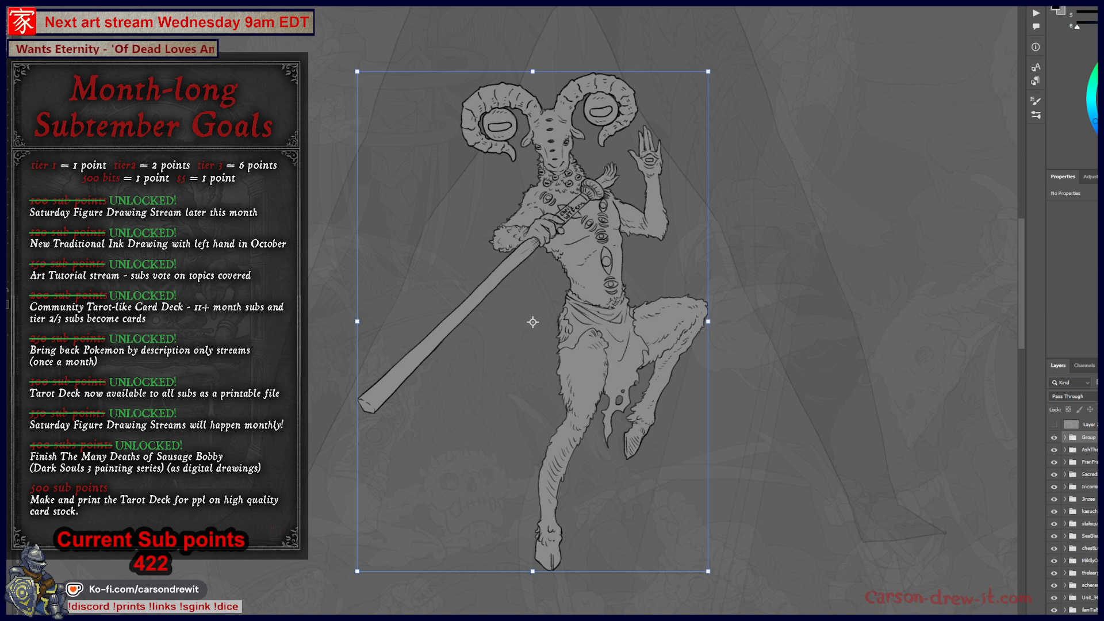
pyautogui.doubleClick(1088, 437)
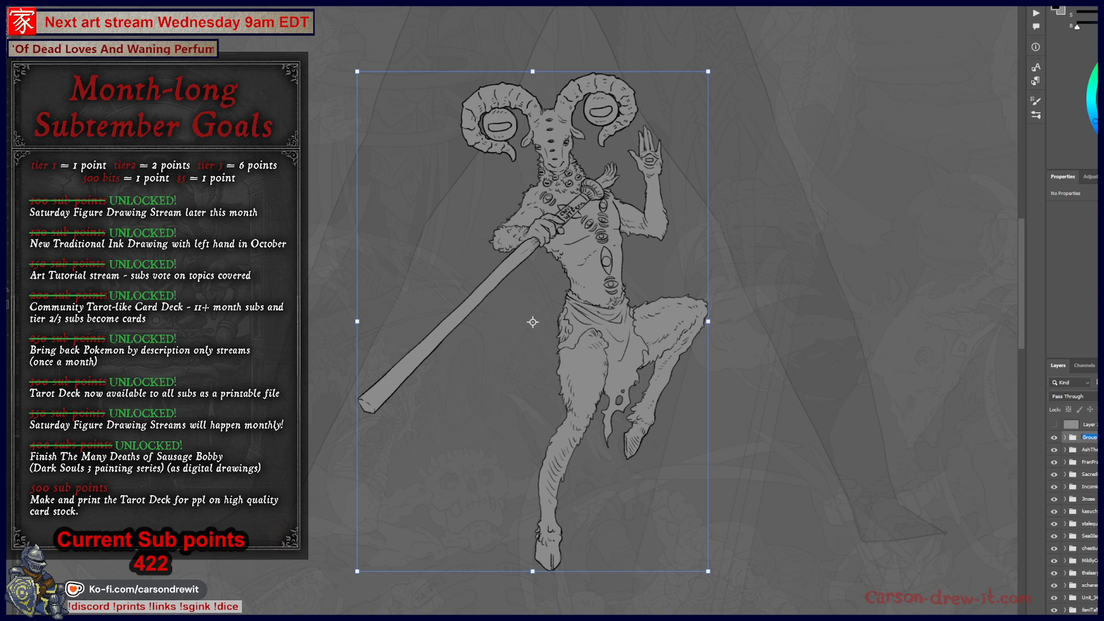
pyautogui.write('Chri')
pyautogui.press('Return')
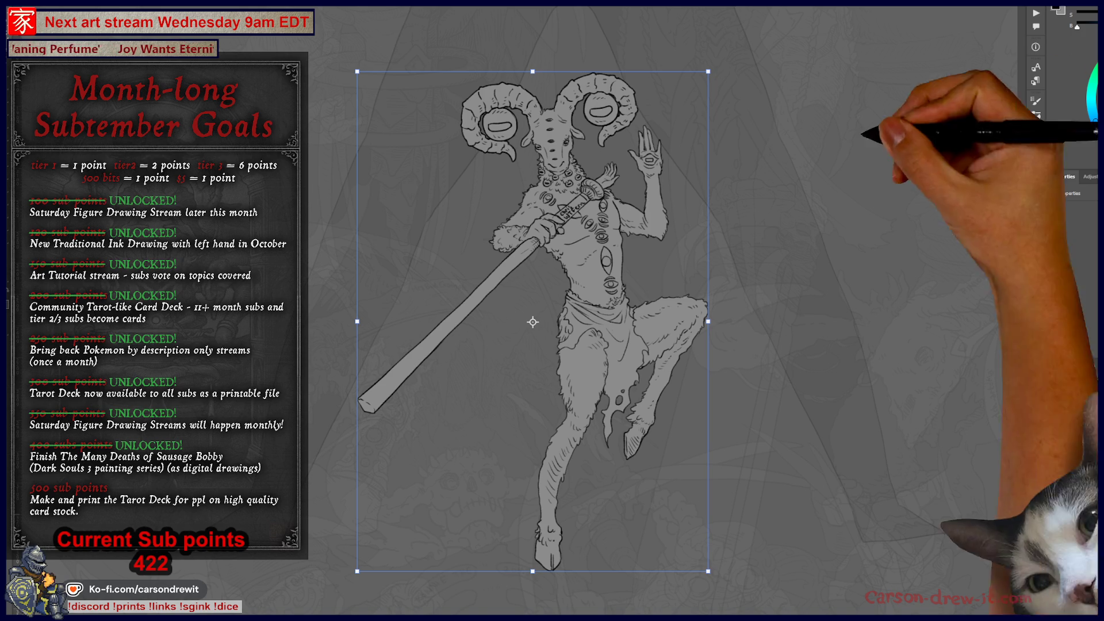
pyautogui.scroll(-2, 799, 334)
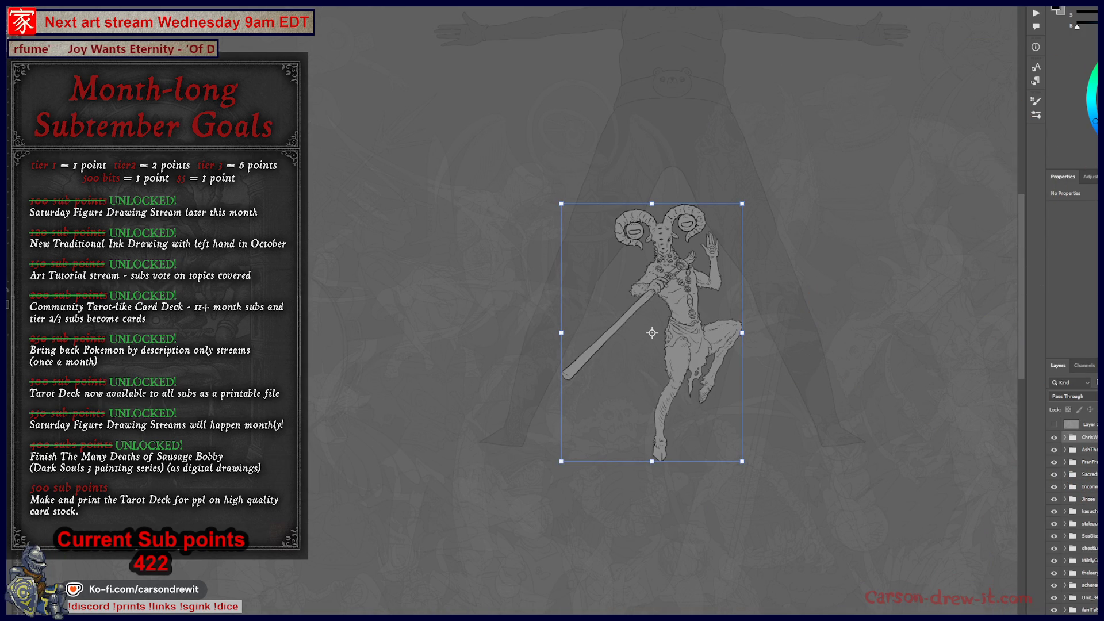
pyautogui.scroll(-5, 1075, 516)
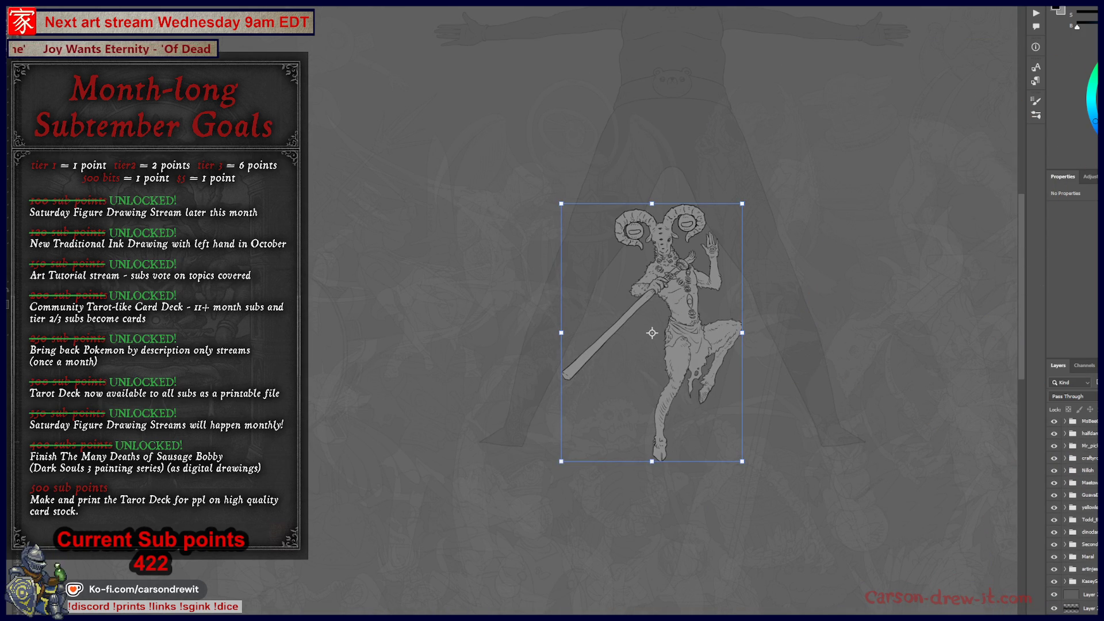
# Commit the ram figure's new smaller size.
pyautogui.press('Return')
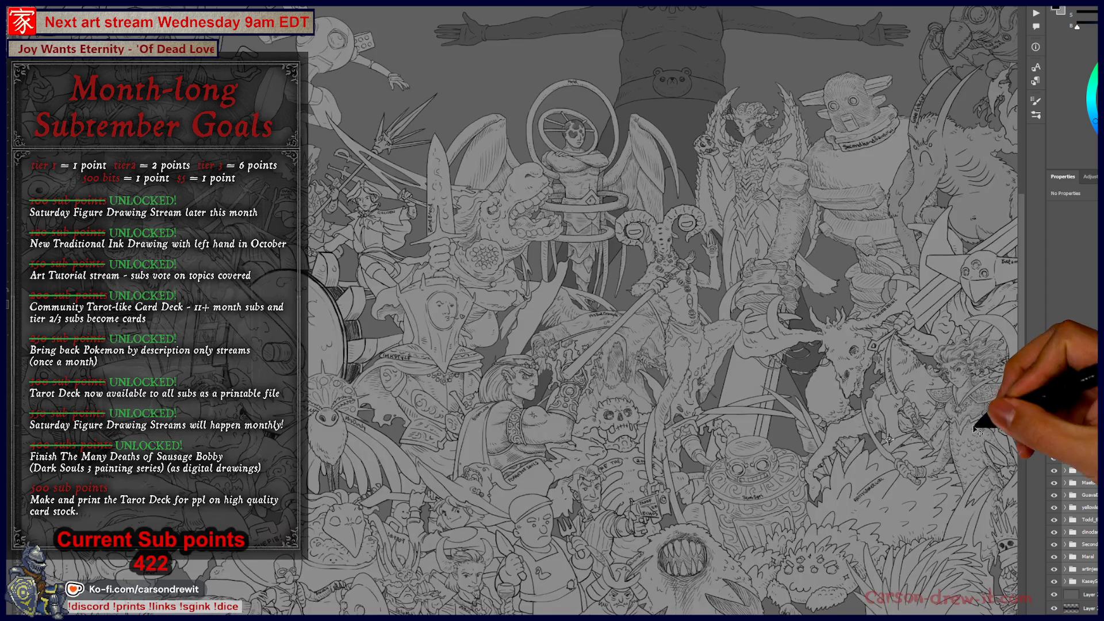
pyautogui.scroll(10, 1086, 443)
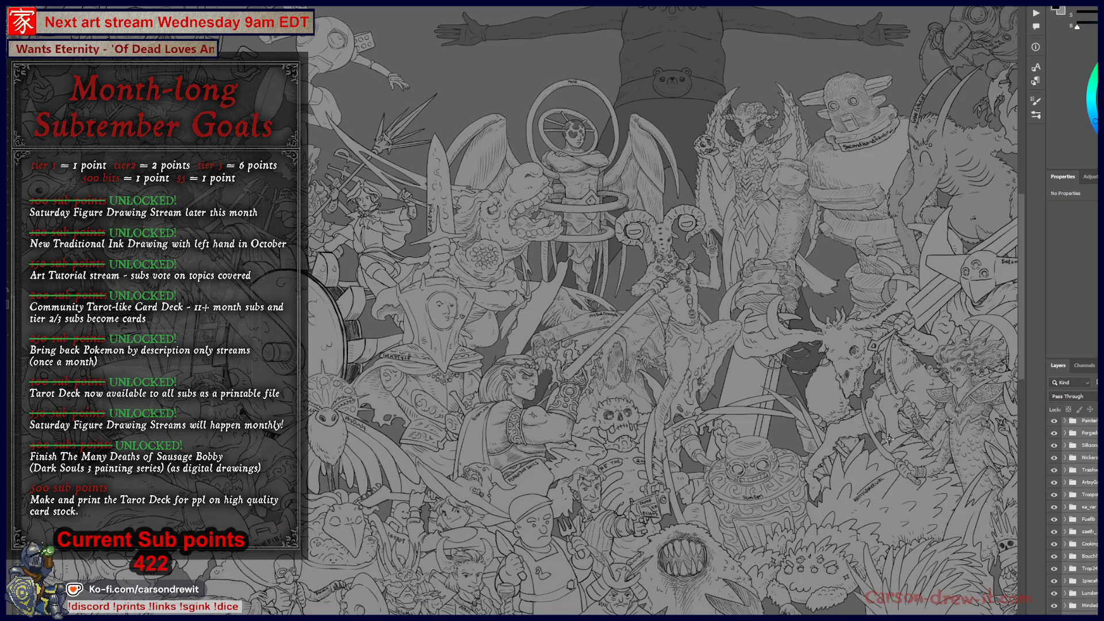
pyautogui.scroll(3, 1075, 517)
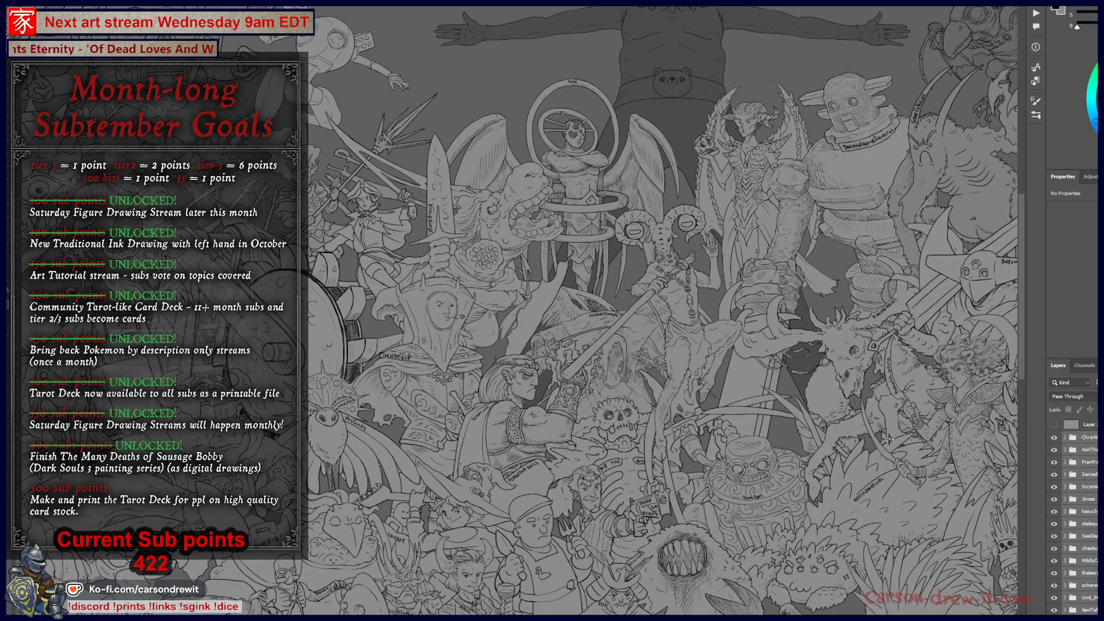
# Move the ram figure slightly down and right among the neighbouring crowd characters and commit it.
pyautogui.hotkey('ctrl', 't')
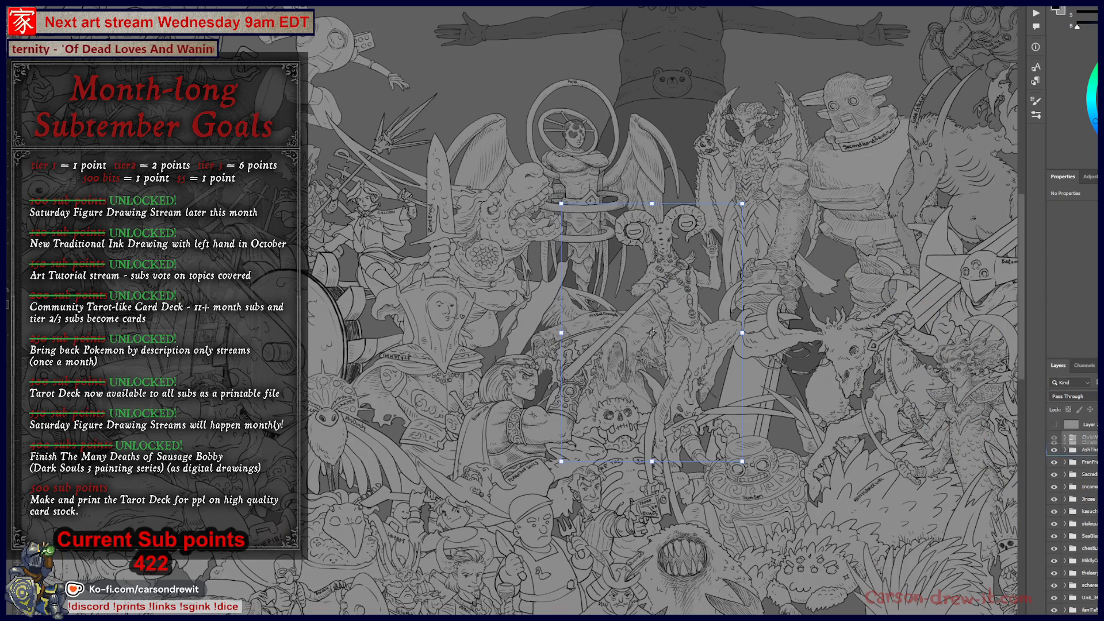
pyautogui.scroll(-3, 1074, 518)
pyautogui.scroll(-5, 1074, 518)
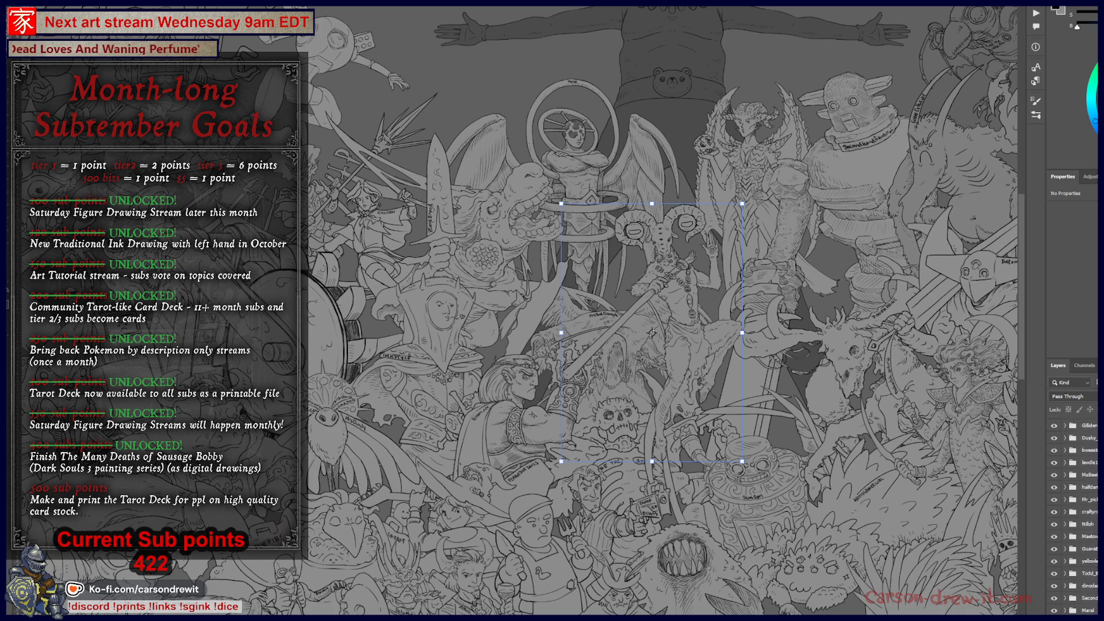
pyautogui.scroll(-3, 1074, 518)
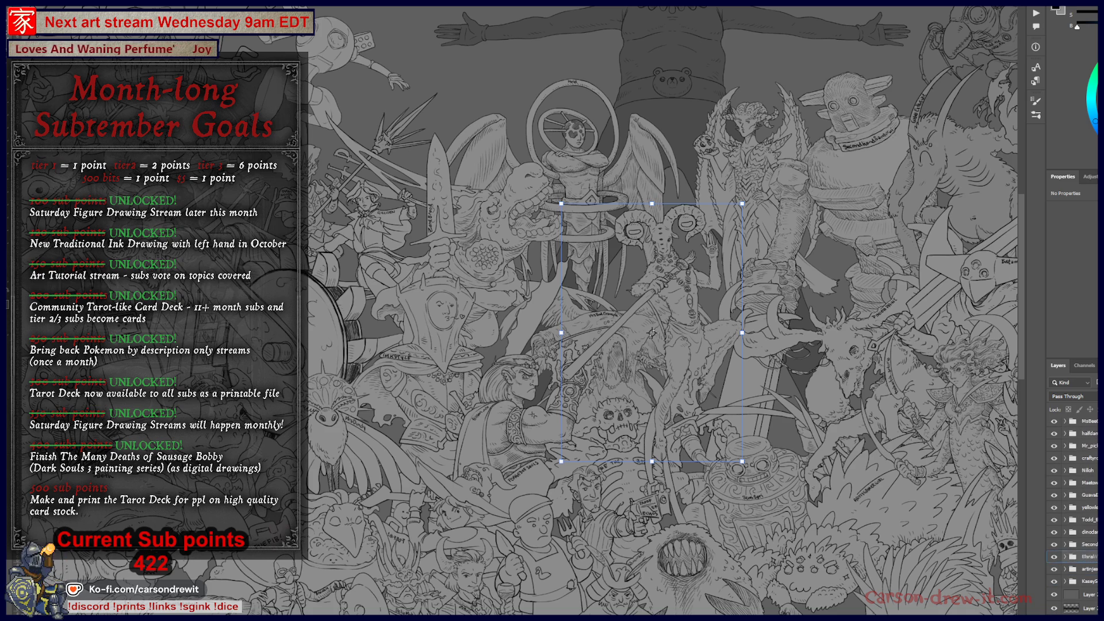
pyautogui.scroll(-1, 1074, 489)
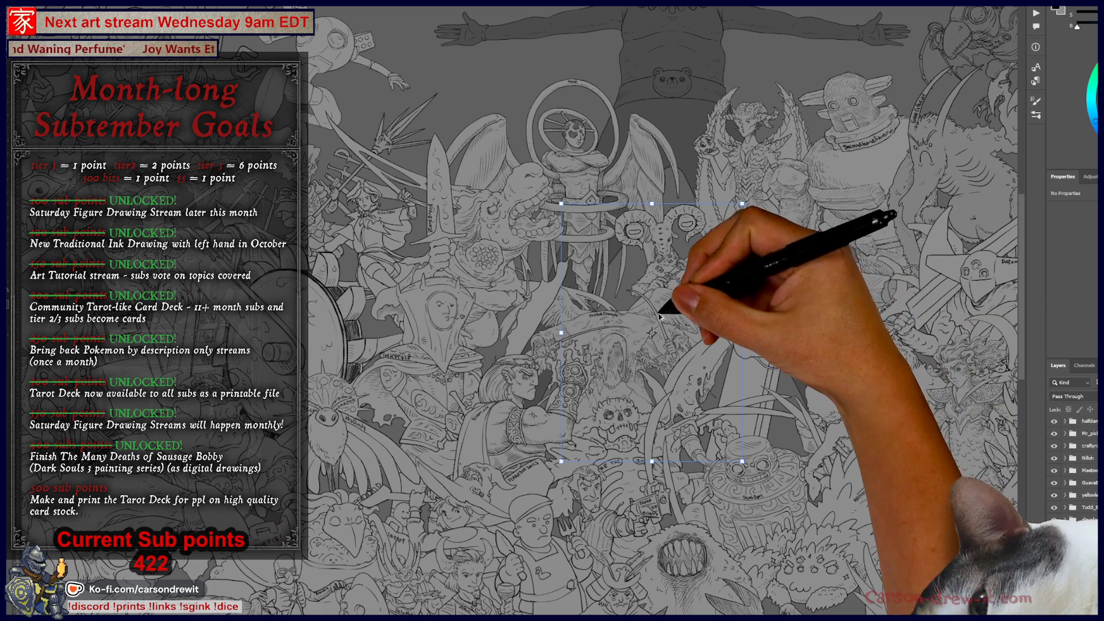
pyautogui.scroll(2, 657, 294)
pyautogui.moveTo(685, 286)
pyautogui.mouseDown()
pyautogui.moveTo(636, 372)
pyautogui.moveTo(654, 310)
pyautogui.moveTo(648, 264)
pyautogui.moveTo(647, 276)
pyautogui.mouseUp()
pyautogui.scroll(-2, 618, 391)
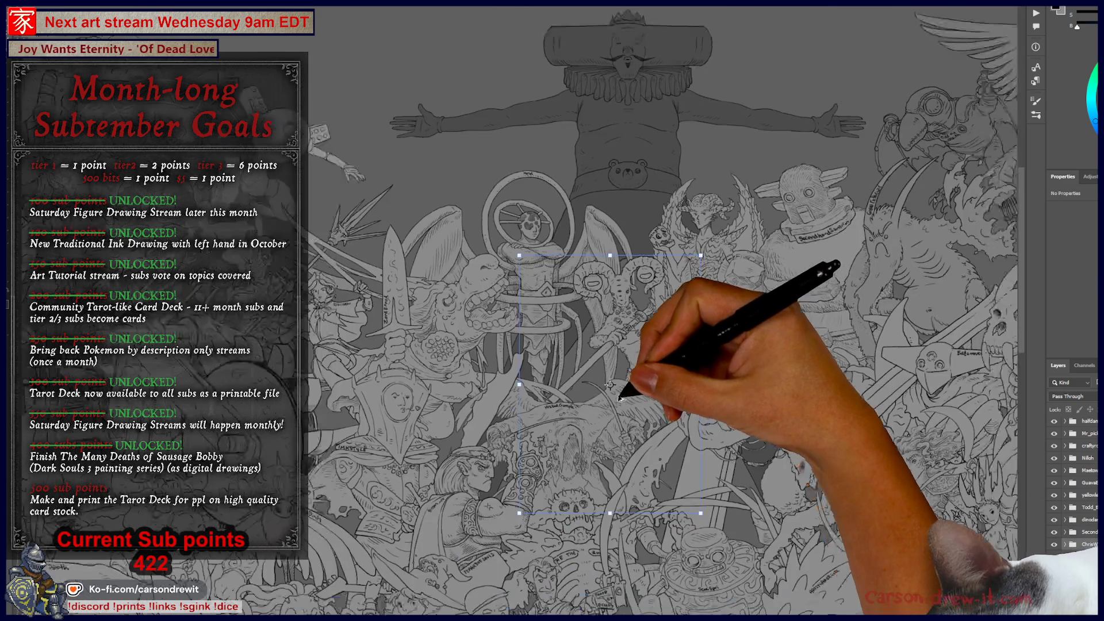
pyautogui.scroll(3, 618, 410)
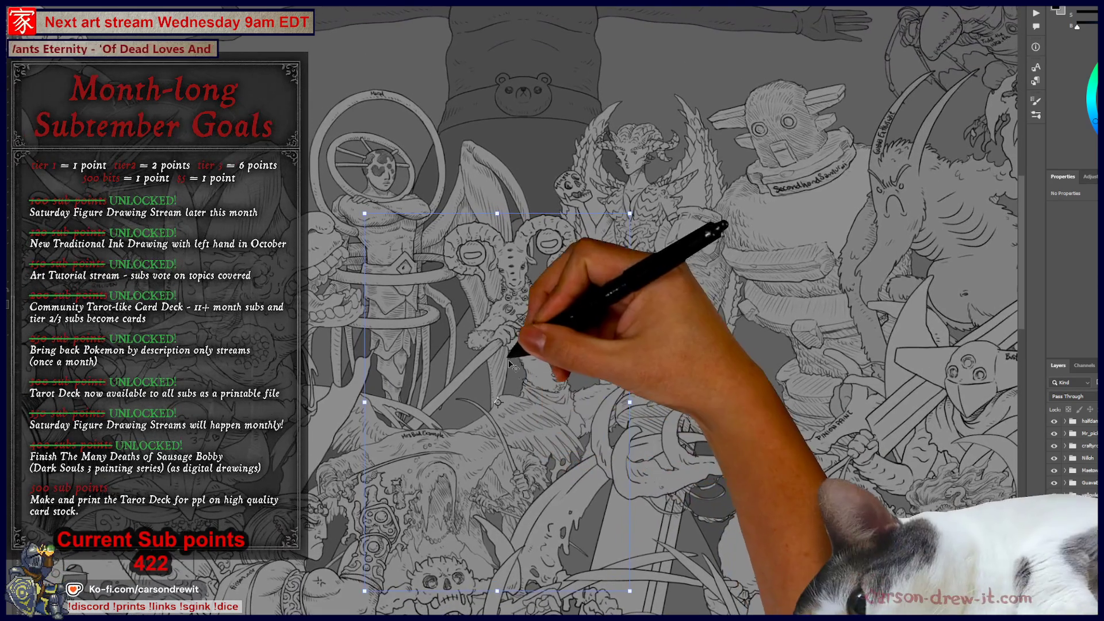
pyautogui.moveTo(511, 363)
pyautogui.mouseDown()
pyautogui.moveTo(505, 313)
pyautogui.moveTo(537, 333)
pyautogui.moveTo(535, 350)
pyautogui.mouseUp()
pyautogui.press('Return')
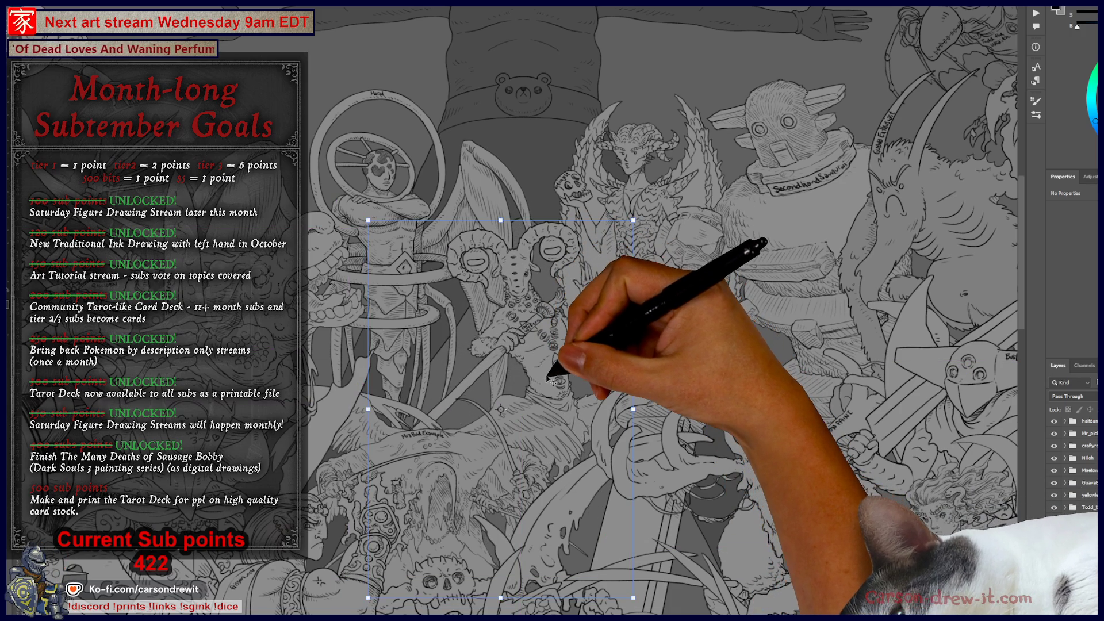
pyautogui.click(599, 339)
pyautogui.scroll(-3, 599, 339)
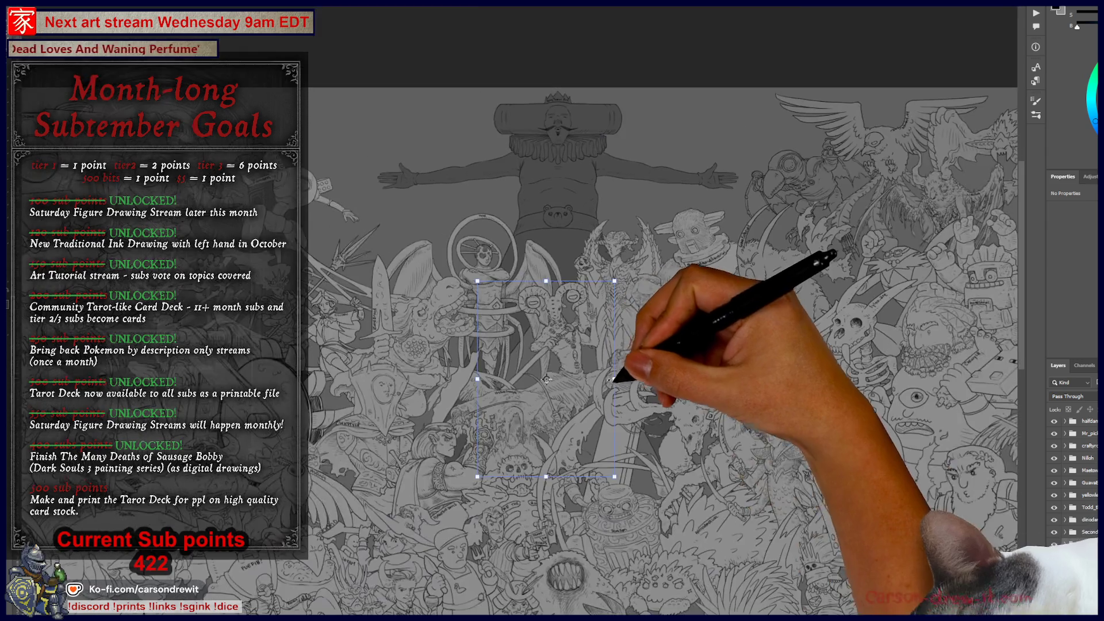
# Check the ram figure's placement, then select the sketch layer beneath the category icon labels.
pyautogui.scroll(4, 610, 415)
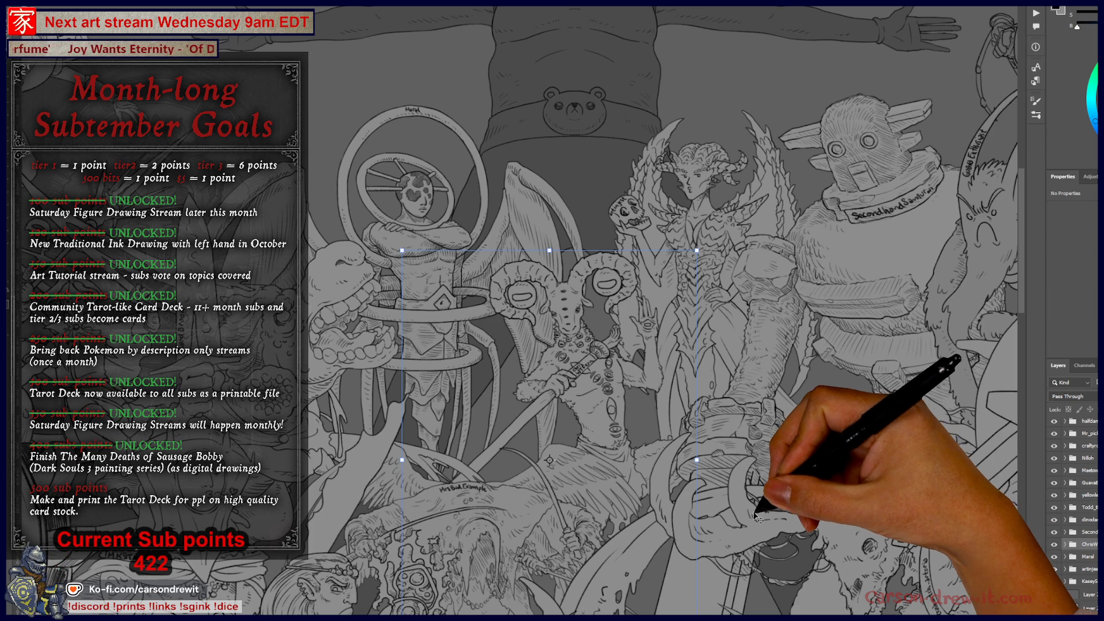
pyautogui.scroll(-1, 705, 410)
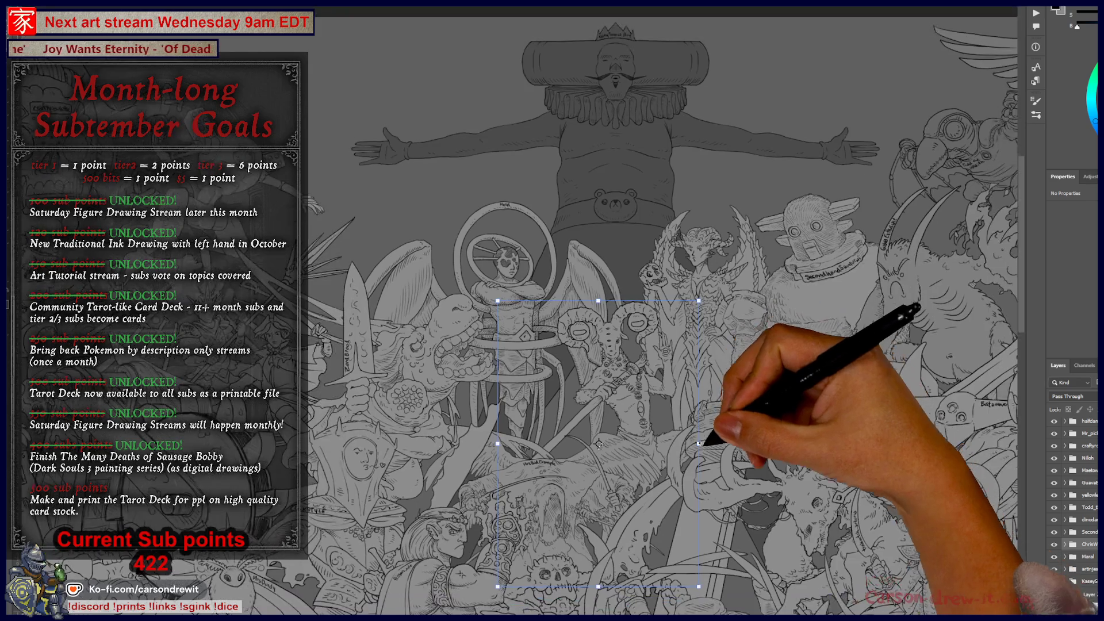
pyautogui.scroll(3, 705, 410)
pyautogui.scroll(1, 595, 354)
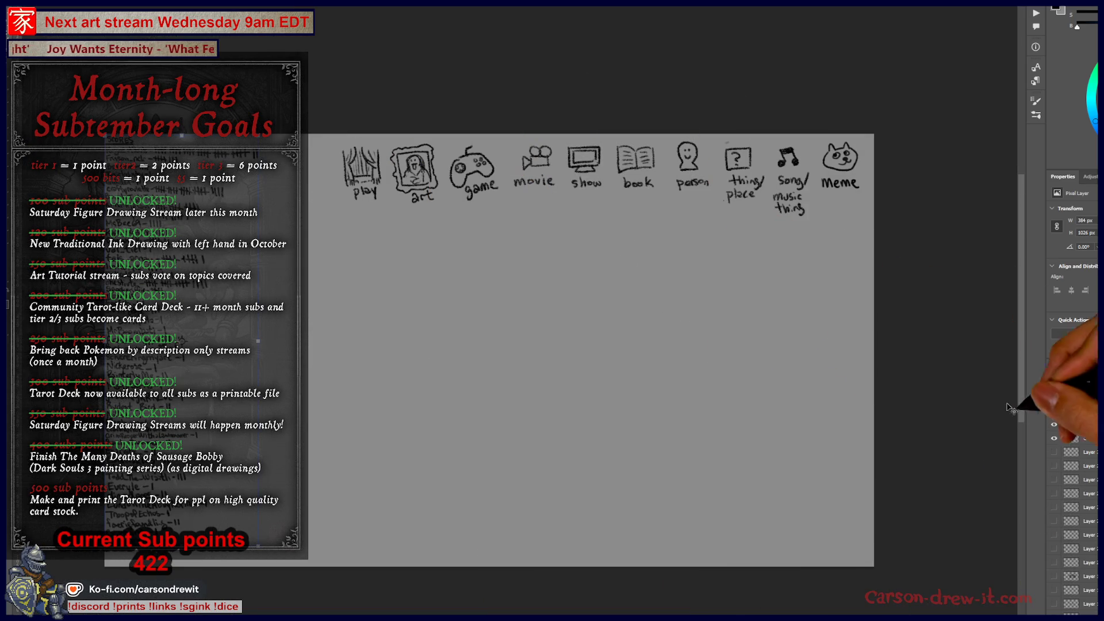
pyautogui.hotkey('alt', '[')
pyautogui.hotkey('alt', '[')
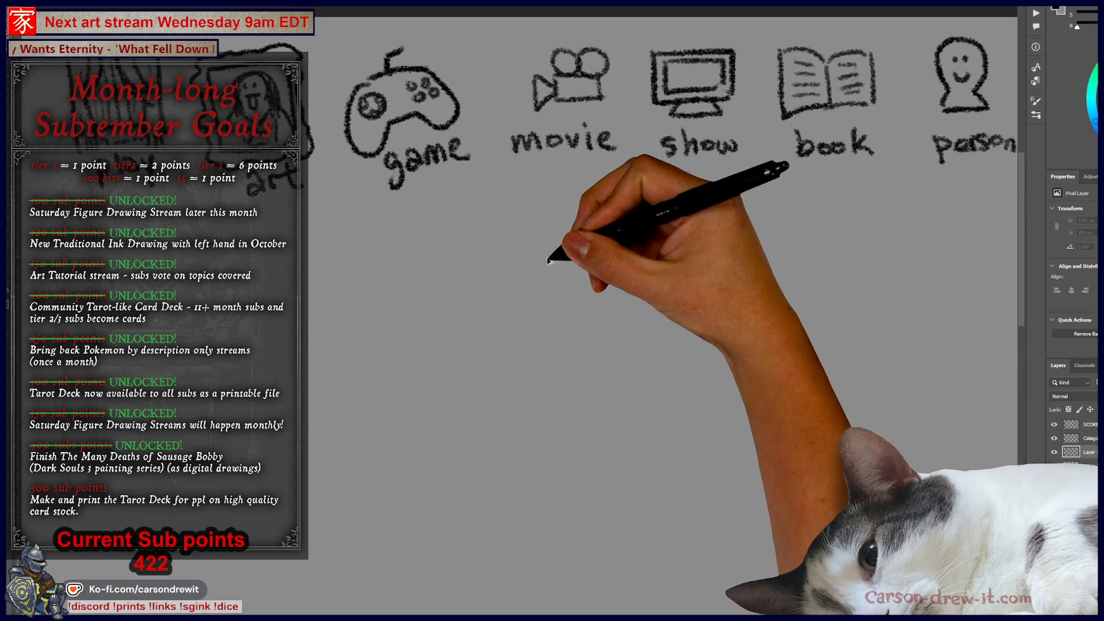
# Add a body under the girl doodle, shade two planets, circle the small figure, then hide the sketch.
pyautogui.scroll(2, 547, 264)
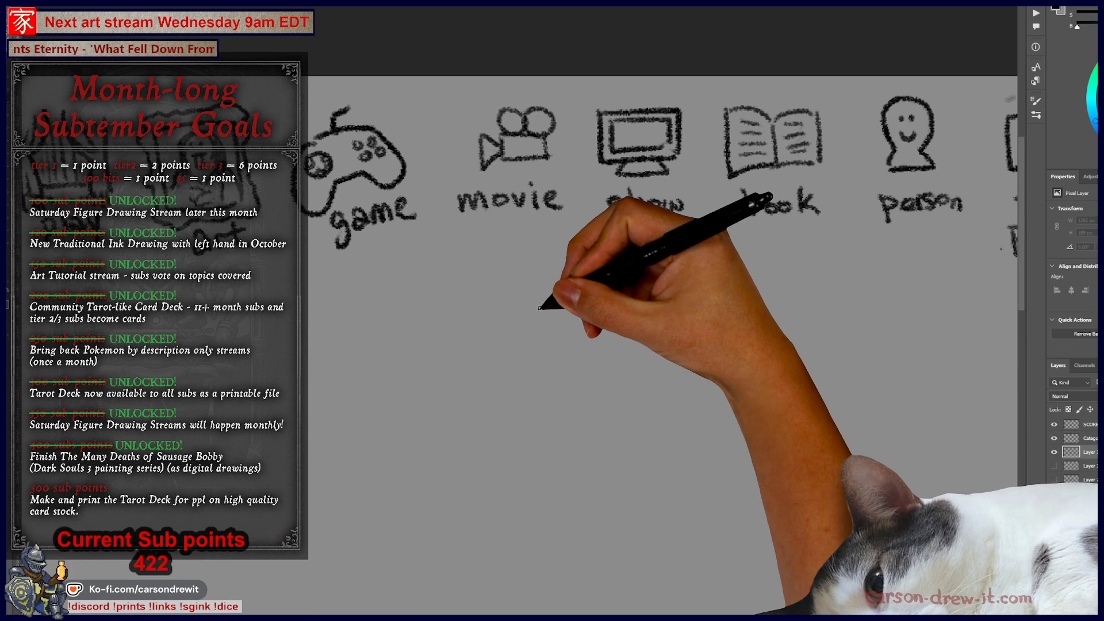
pyautogui.moveTo(534, 307); pyautogui.dragTo(613, 344)
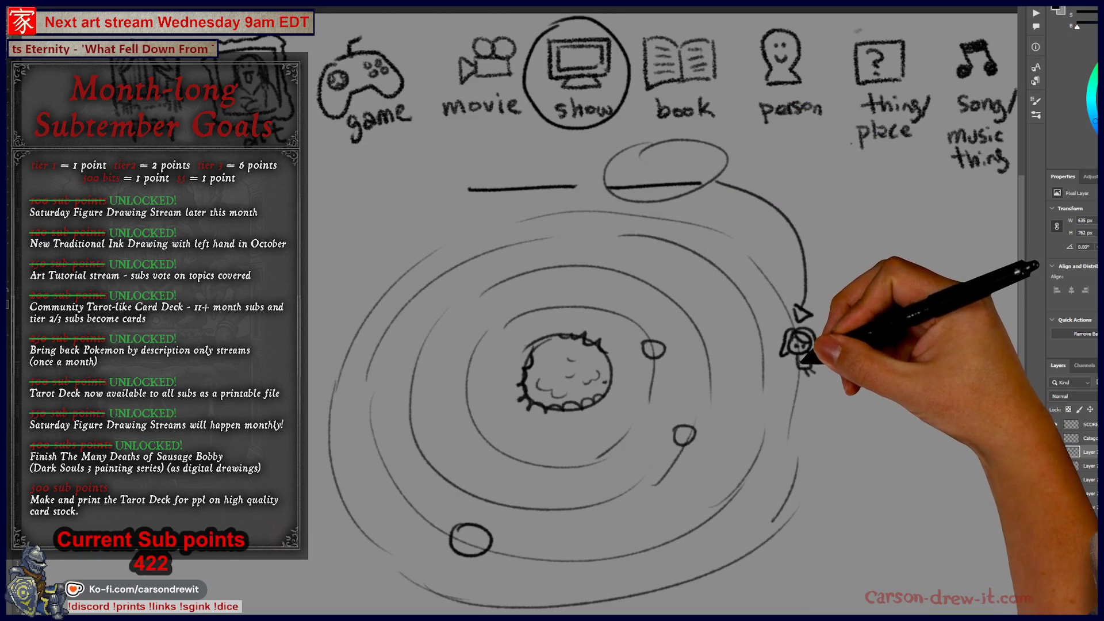
pyautogui.moveTo(798, 352); pyautogui.dragTo(802, 369)
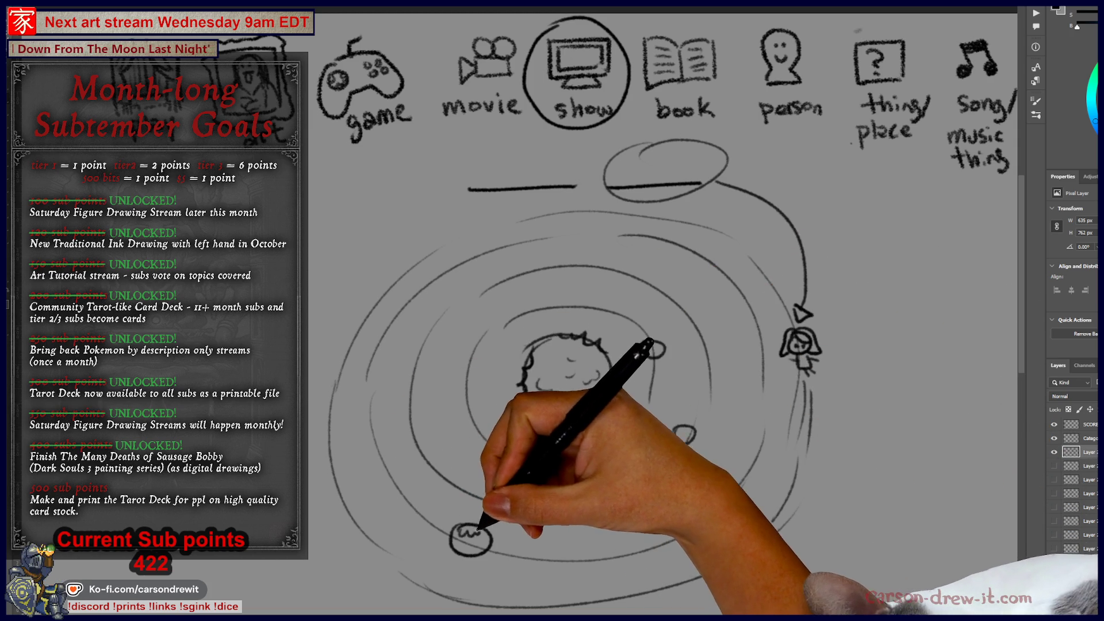
pyautogui.moveTo(460, 532); pyautogui.dragTo(482, 544)
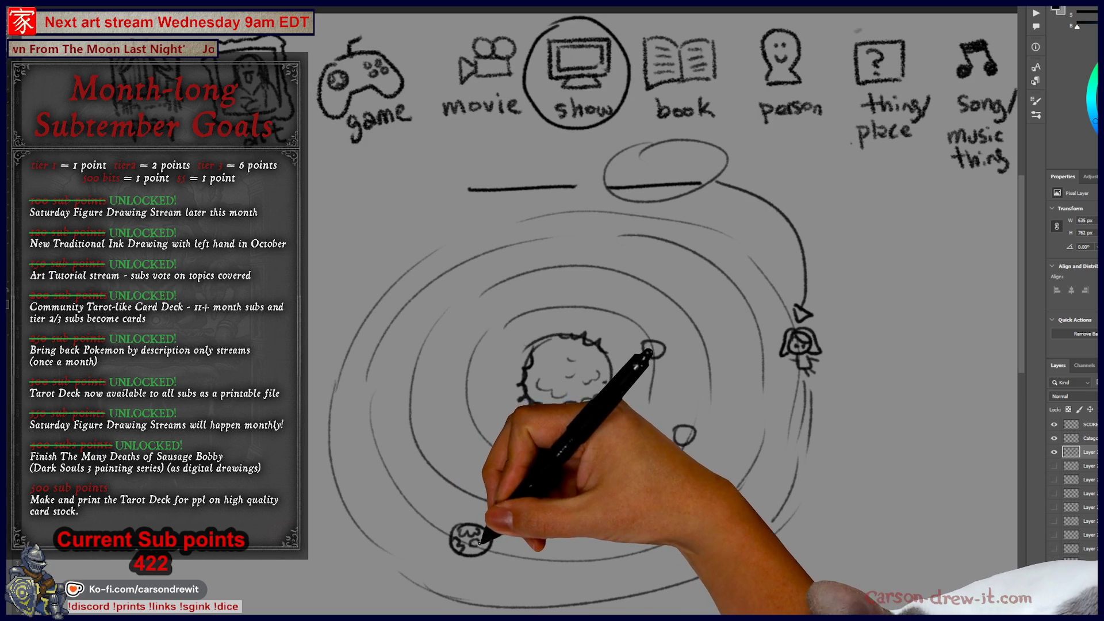
pyautogui.moveTo(540, 357); pyautogui.dragTo(581, 385)
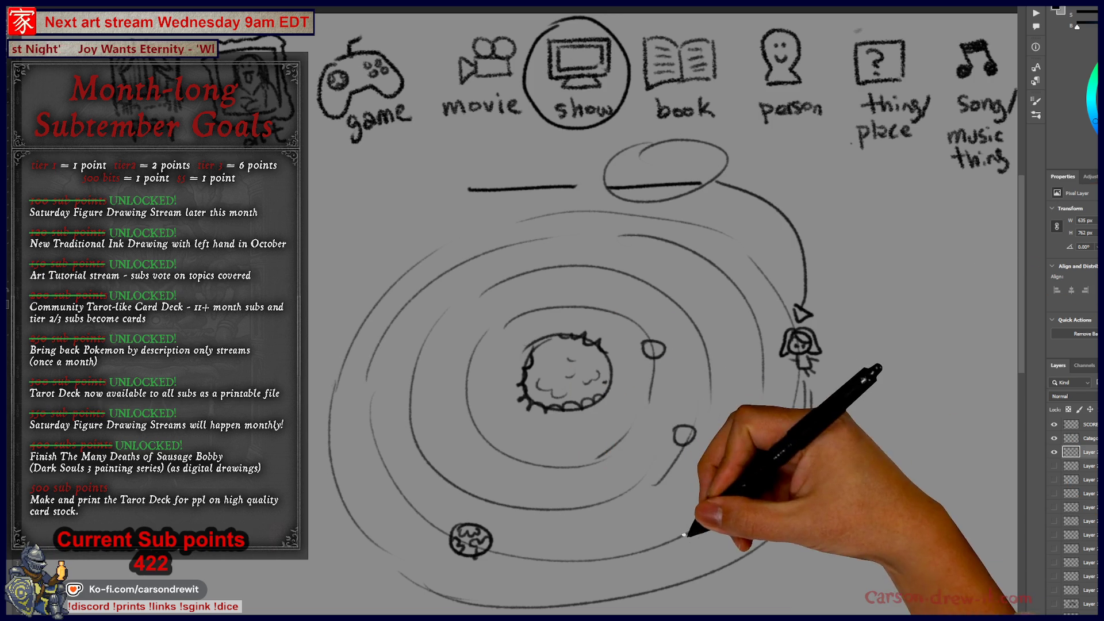
pyautogui.moveTo(805, 300); pyautogui.dragTo(811, 301)
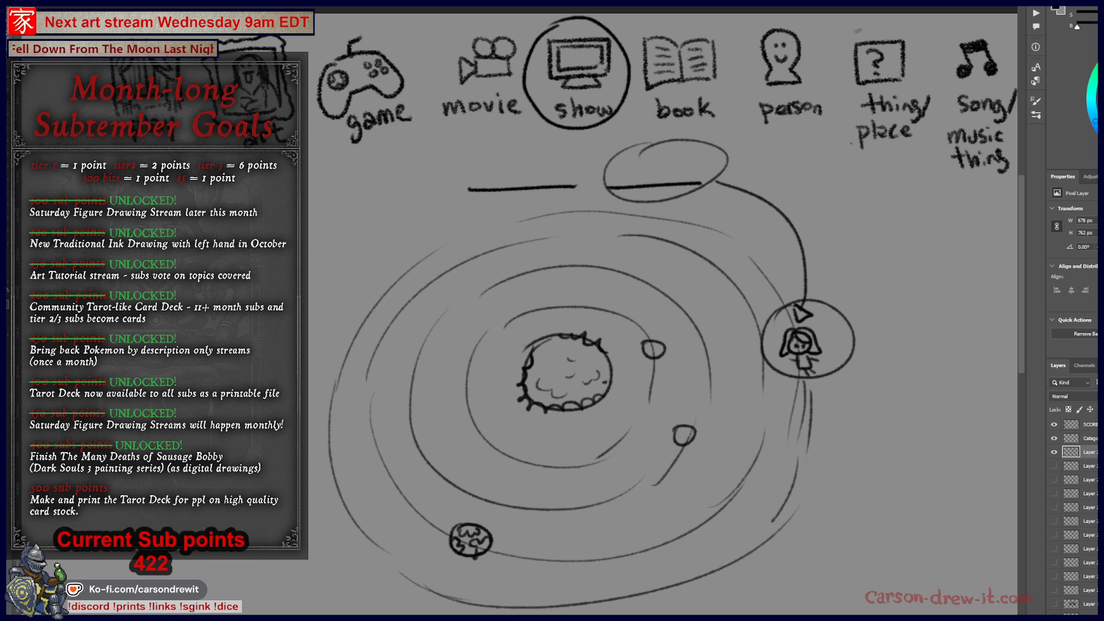
pyautogui.click(1054, 452)
pyautogui.click(1054, 452)
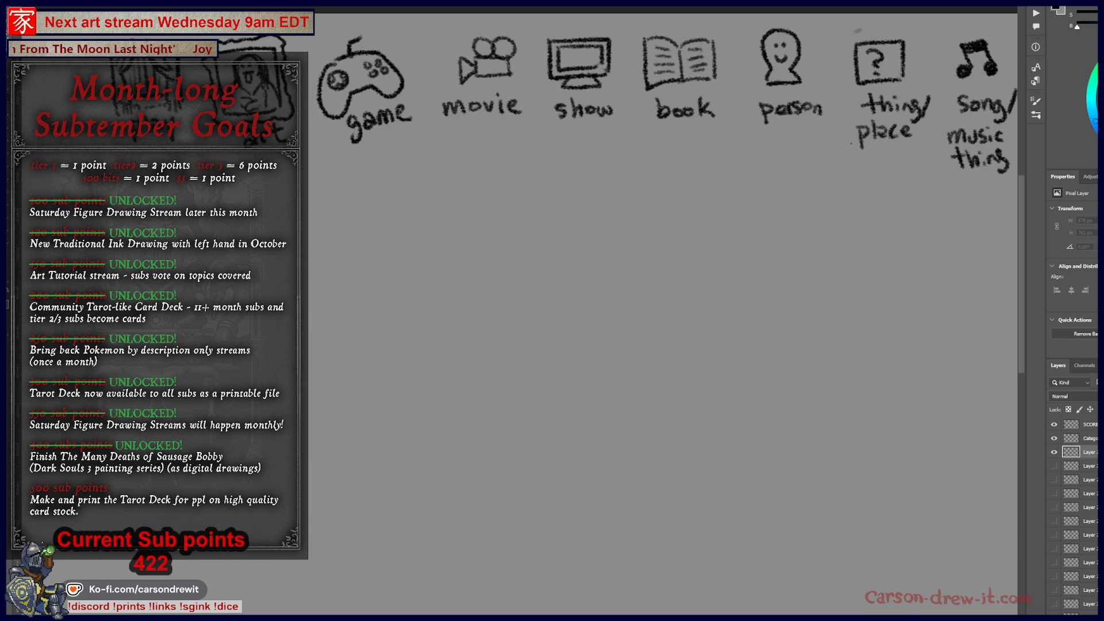
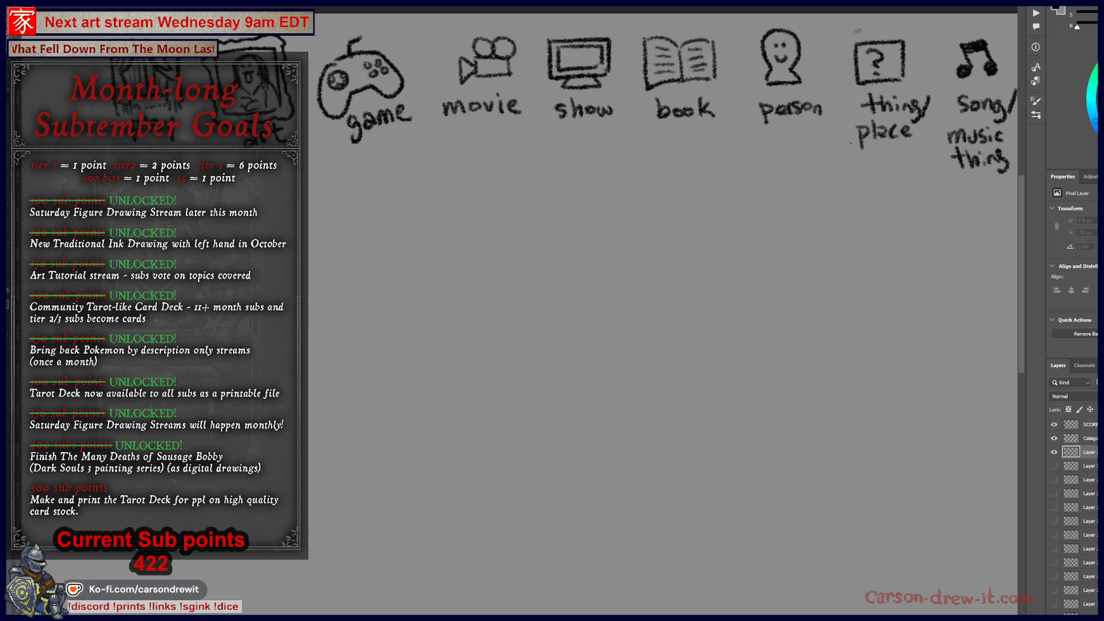
# Circle the show and book icons, draw three blank dashes beneath, and undo a stray line.
pyautogui.moveTo(660, 24)
pyautogui.mouseDown()
pyautogui.moveTo(636, 44)
pyautogui.moveTo(625, 93)
pyautogui.moveTo(661, 22)
pyautogui.moveTo(520, 92)
pyautogui.moveTo(598, 23)
pyautogui.mouseUp()
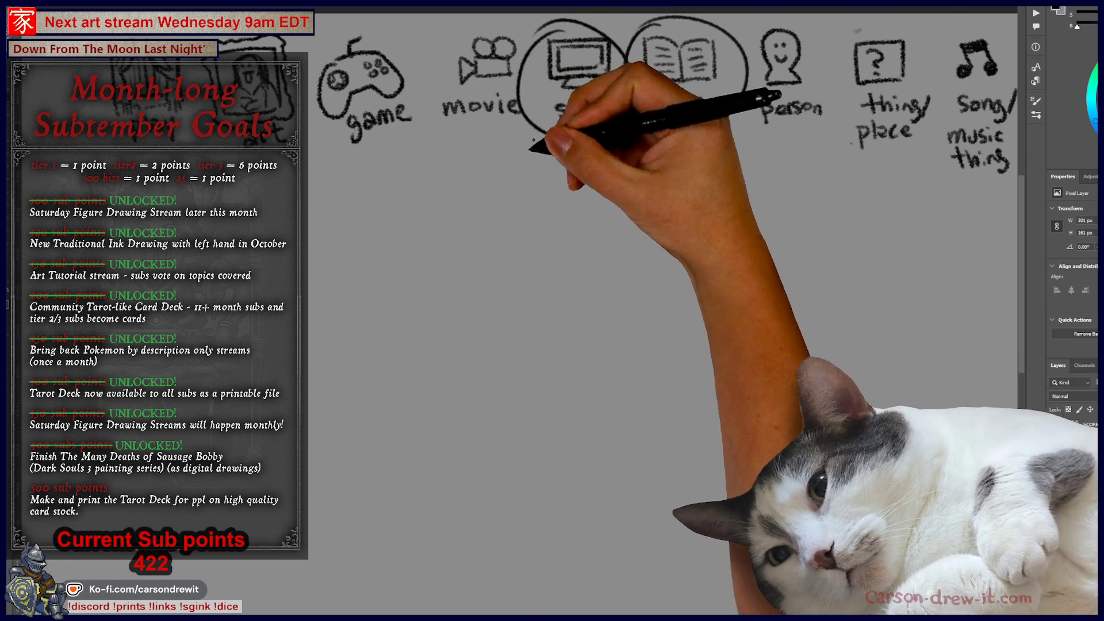
pyautogui.moveTo(402, 178); pyautogui.dragTo(664, 177)
pyautogui.moveTo(638, 353); pyautogui.dragTo(719, 345)
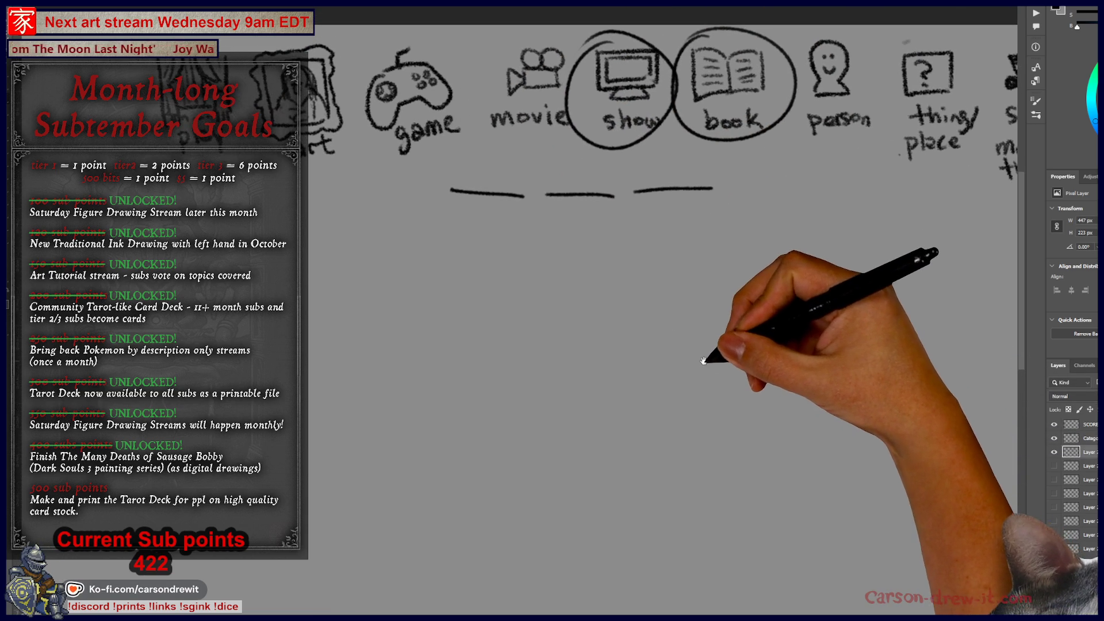
pyautogui.moveTo(310, 477); pyautogui.dragTo(789, 448)
pyautogui.hotkey('ctrl', 'z')
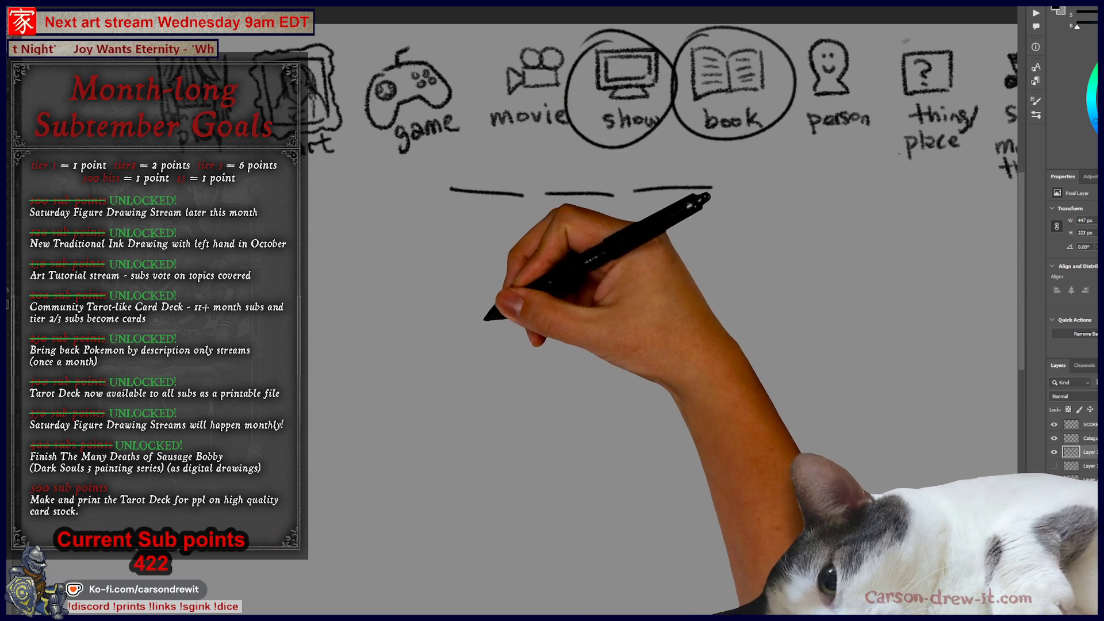
# Sketch a domed flying saucer with a base line over a small figure on the ground.
pyautogui.moveTo(391, 368)
pyautogui.mouseDown()
pyautogui.moveTo(633, 276)
pyautogui.moveTo(784, 446)
pyautogui.moveTo(775, 454)
pyautogui.mouseUp()
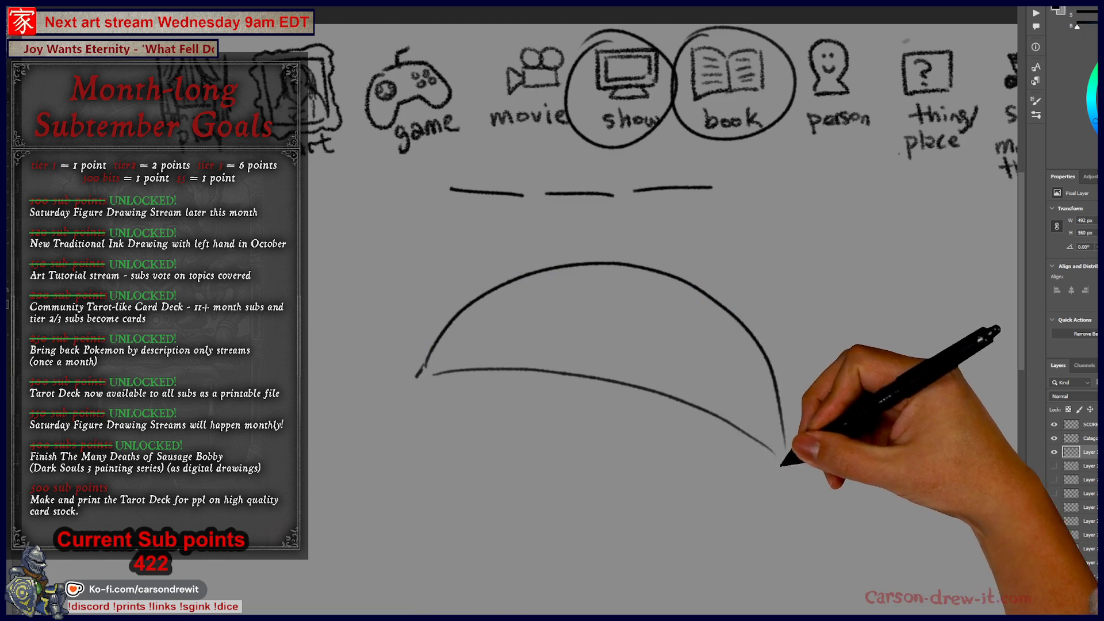
pyautogui.moveTo(436, 374); pyautogui.dragTo(540, 370)
pyautogui.moveTo(540, 424)
pyautogui.mouseDown()
pyautogui.moveTo(561, 398)
pyautogui.moveTo(537, 456)
pyautogui.moveTo(574, 444)
pyautogui.mouseUp()
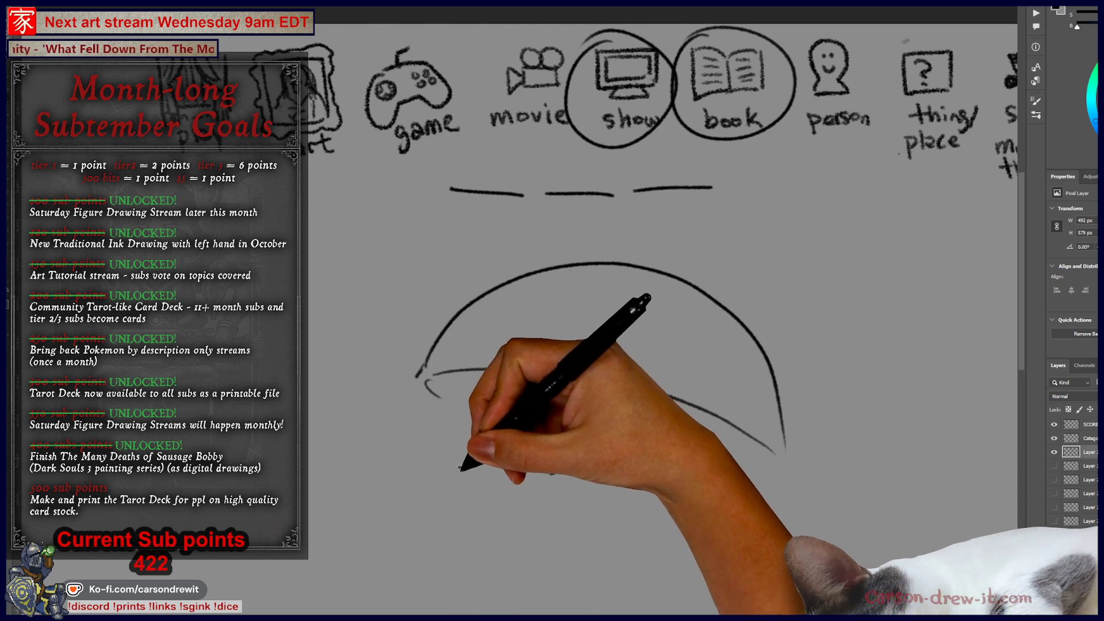
pyautogui.moveTo(419, 468); pyautogui.dragTo(528, 458)
pyautogui.moveTo(598, 454); pyautogui.dragTo(754, 450)
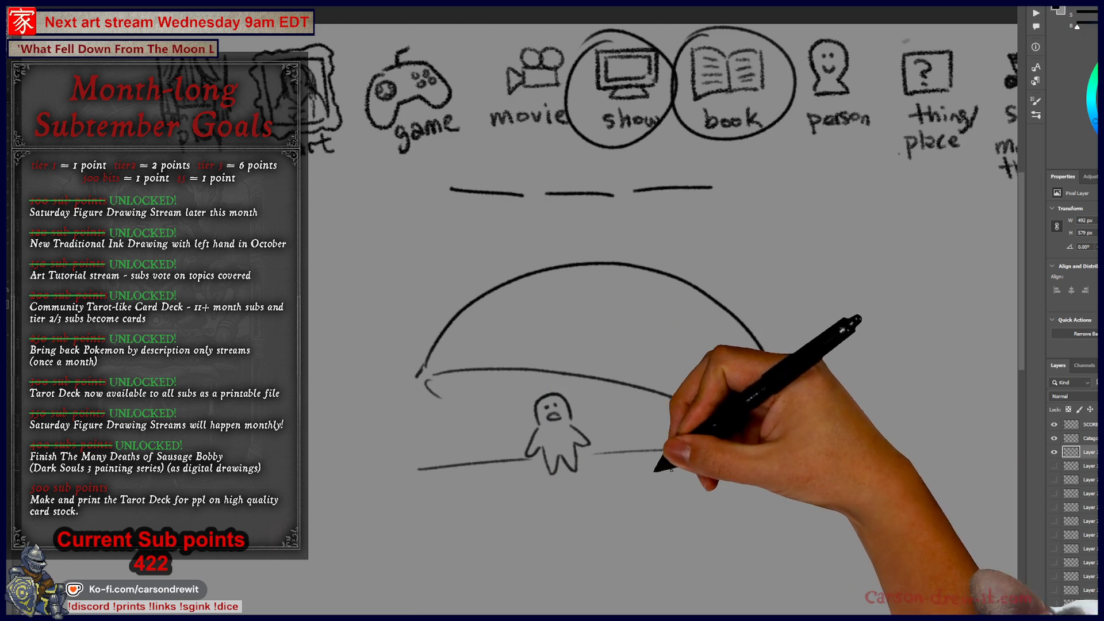
pyautogui.moveTo(458, 411); pyautogui.dragTo(514, 428)
pyautogui.moveTo(600, 444); pyautogui.dragTo(754, 460)
pyautogui.moveTo(775, 387); pyautogui.dragTo(785, 454)
pyautogui.moveTo(684, 460); pyautogui.dragTo(615, 469)
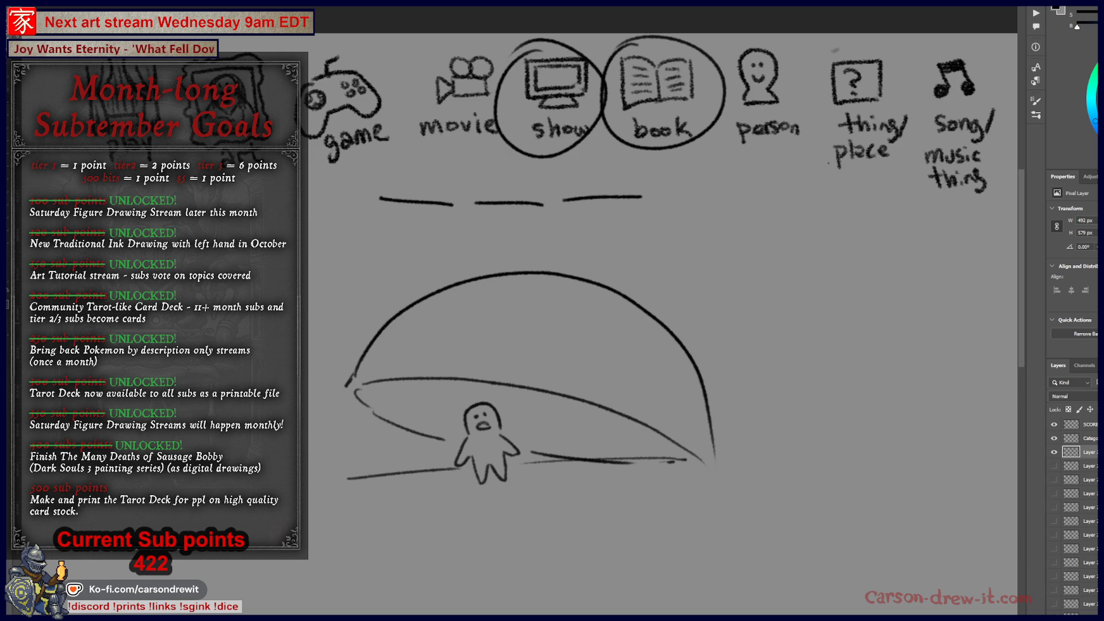
# Hide the saucer sketch layer, then circle the show icon and underline the icons.
pyautogui.click(1056, 452)
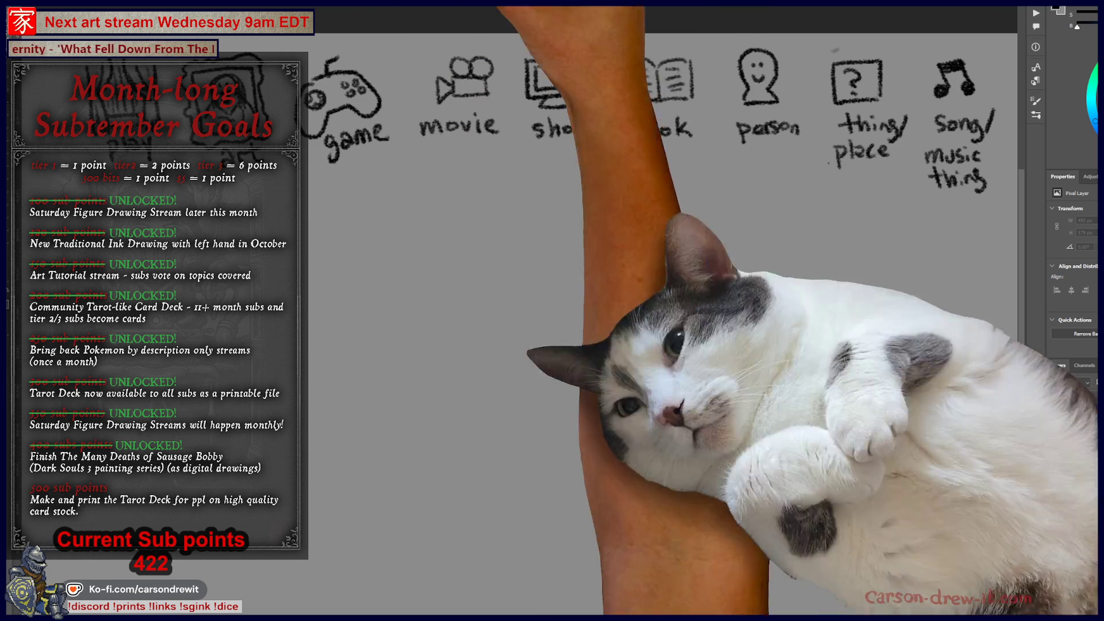
pyautogui.moveTo(500, 120); pyautogui.dragTo(549, 41)
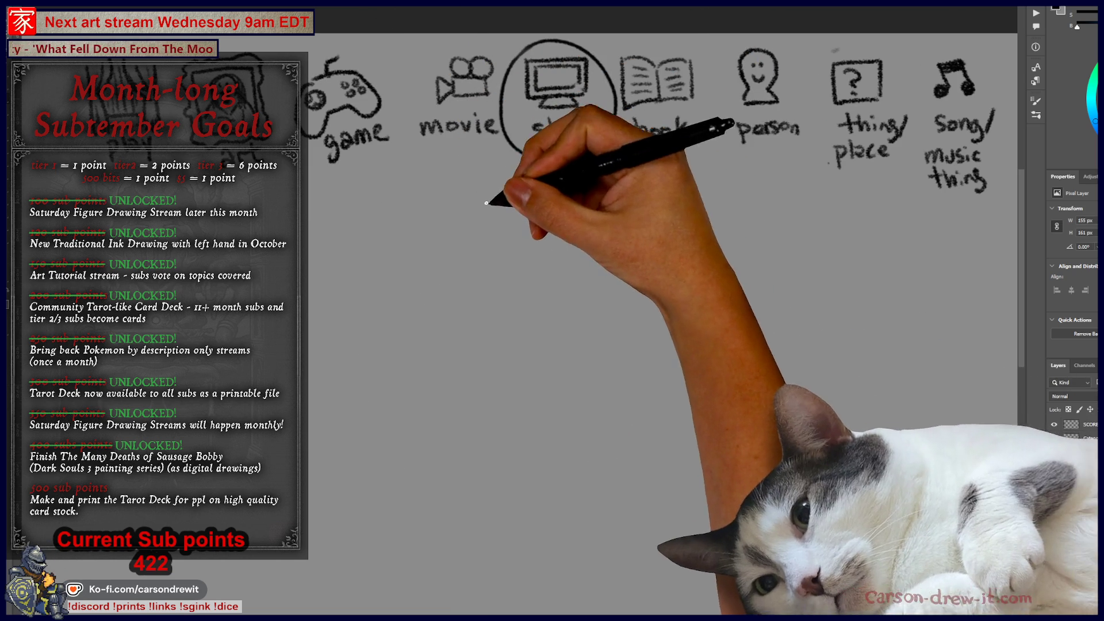
pyautogui.moveTo(446, 205); pyautogui.dragTo(666, 206)
pyautogui.moveTo(581, 345); pyautogui.dragTo(643, 325)
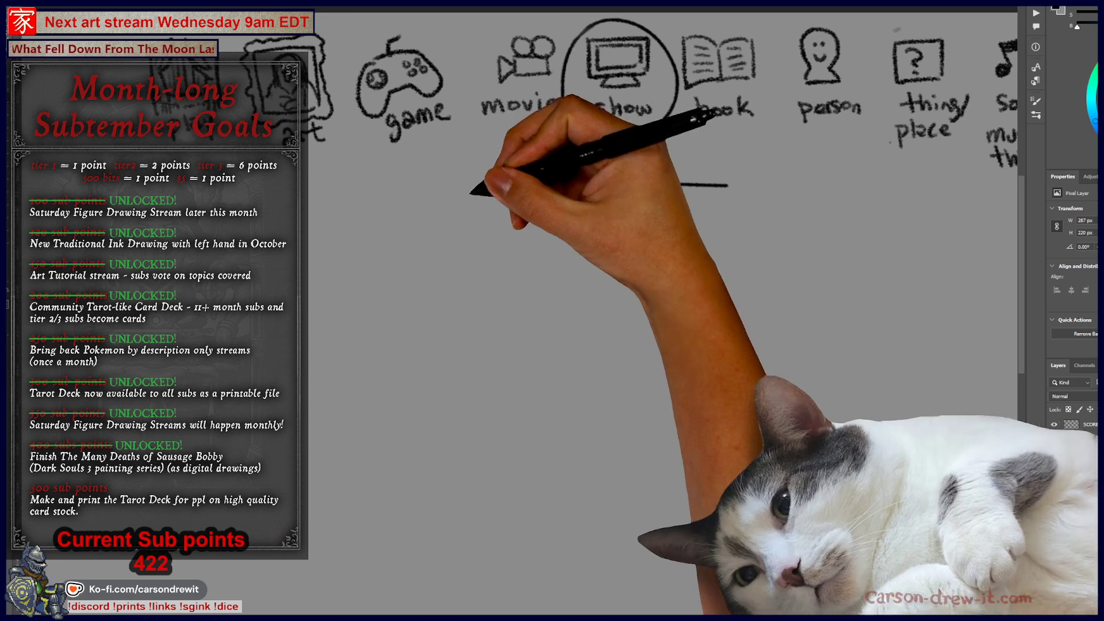
pyautogui.moveTo(437, 289)
pyautogui.mouseDown()
pyautogui.moveTo(437, 299)
pyautogui.moveTo(460, 277)
pyautogui.moveTo(412, 246)
pyautogui.moveTo(514, 294)
pyautogui.moveTo(553, 338)
pyautogui.mouseUp()
# Add legs to the bee and lasso-move it lower and to the right.
pyautogui.moveTo(468, 331)
pyautogui.mouseDown()
pyautogui.moveTo(480, 320)
pyautogui.moveTo(468, 295)
pyautogui.moveTo(479, 299)
pyautogui.moveTo(510, 259)
pyautogui.moveTo(493, 264)
pyautogui.moveTo(562, 254)
pyautogui.moveTo(495, 287)
pyautogui.mouseUp()
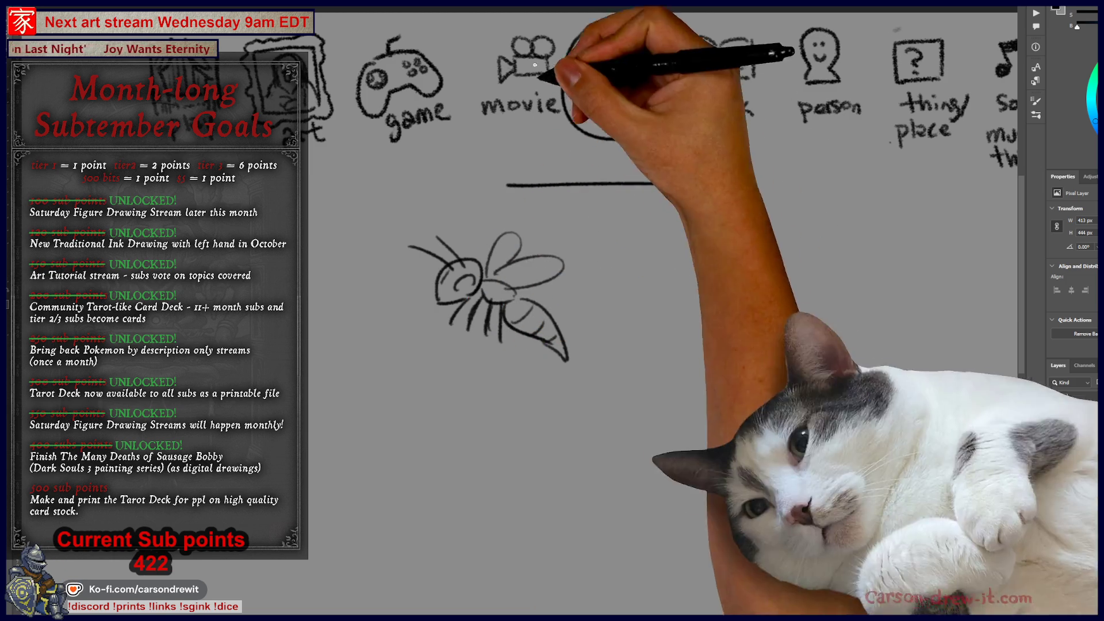
pyautogui.moveTo(572, 300); pyautogui.dragTo(506, 321)
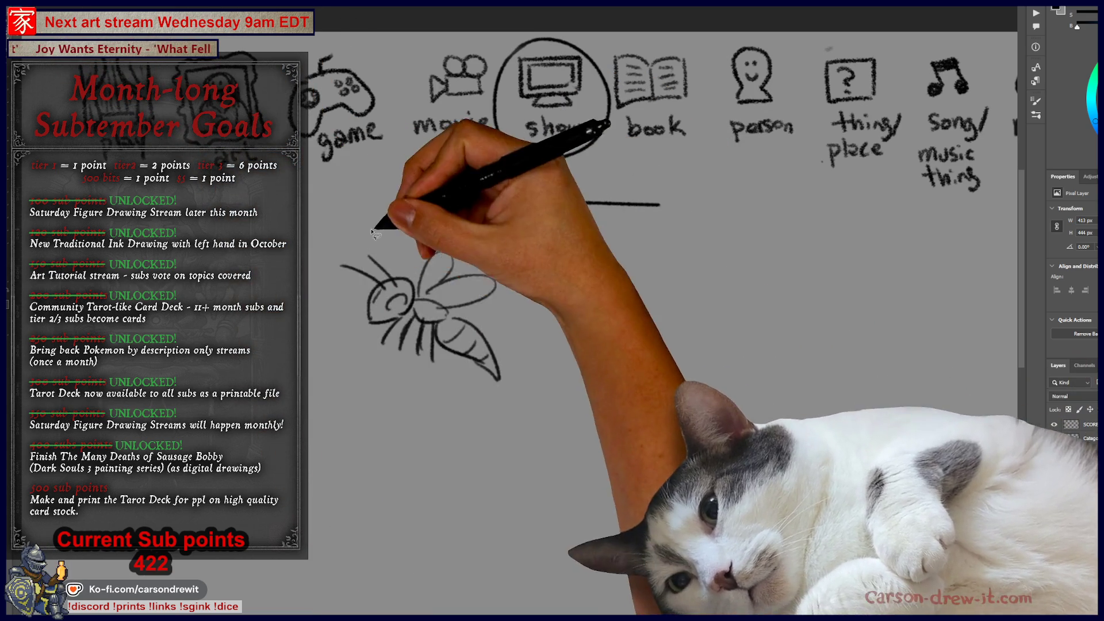
pyautogui.moveTo(369, 228); pyautogui.dragTo(548, 364)
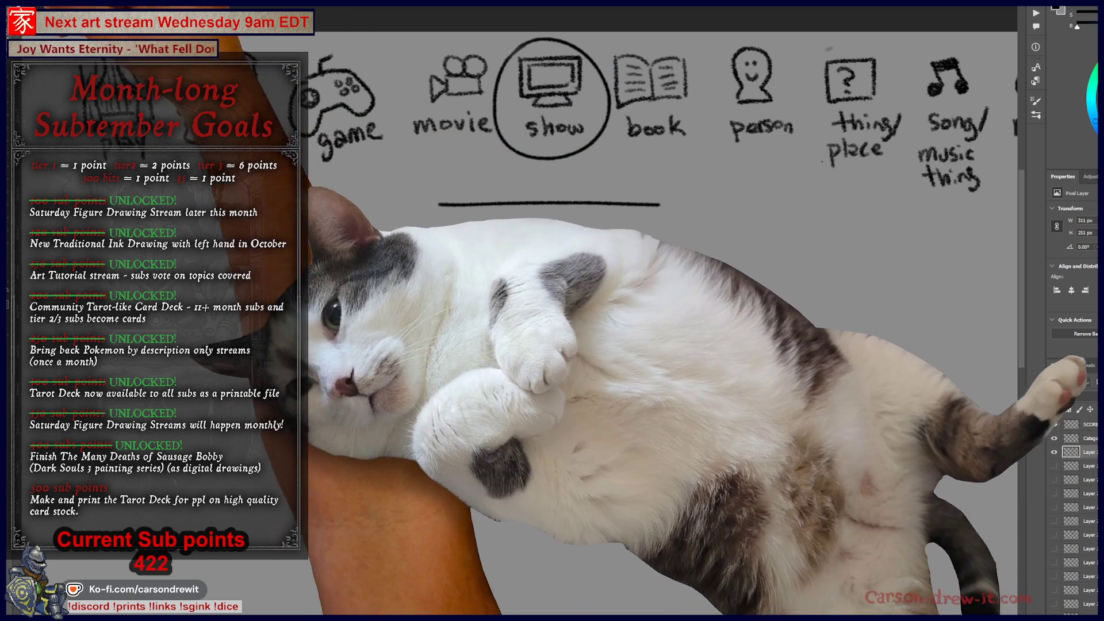
pyautogui.moveTo(395, 309)
pyautogui.mouseDown()
pyautogui.moveTo(471, 378)
pyautogui.moveTo(546, 403)
pyautogui.moveTo(536, 414)
pyautogui.mouseUp()
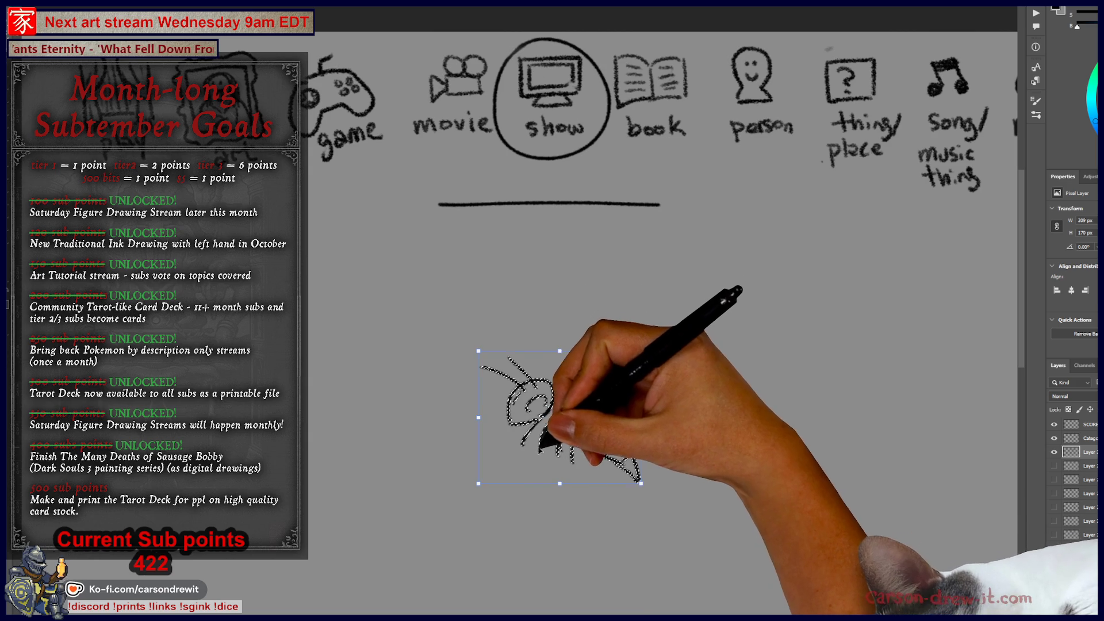
pyautogui.hotkey('ctrl', 'd')
pyautogui.press('b')
# Outline the figure's back, arms and jacket hem around the bee.
pyautogui.moveTo(488, 301)
pyautogui.mouseDown()
pyautogui.moveTo(575, 284)
pyautogui.moveTo(488, 305)
pyautogui.mouseUp()
pyautogui.moveTo(435, 356)
pyautogui.mouseDown()
pyautogui.moveTo(406, 506)
pyautogui.moveTo(465, 431)
pyautogui.mouseUp()
pyautogui.moveTo(406, 511); pyautogui.dragTo(480, 463)
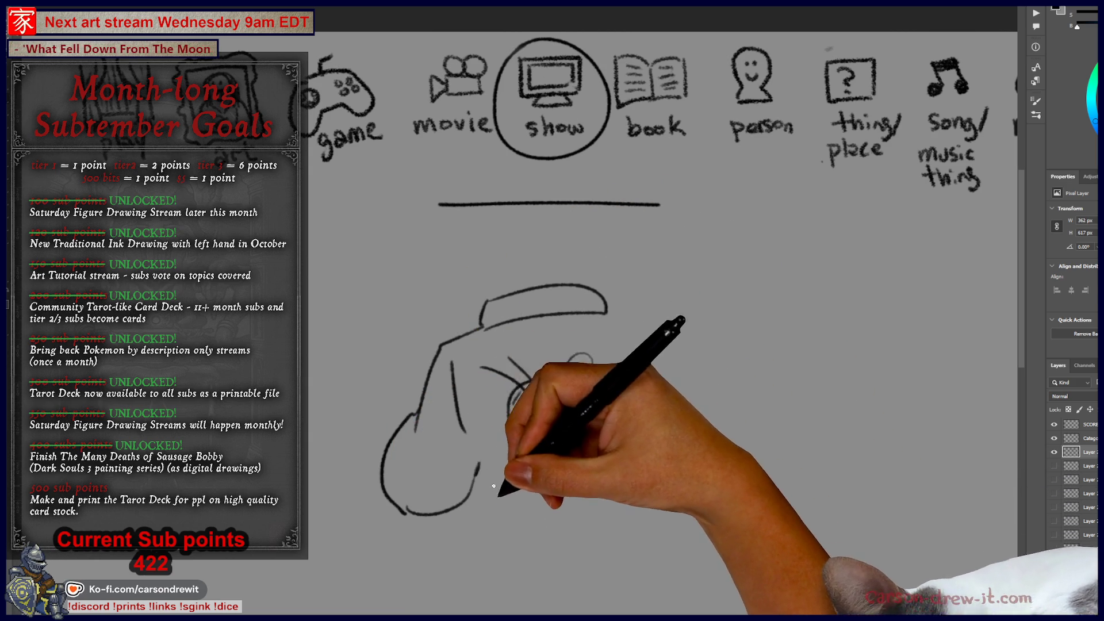
pyautogui.moveTo(487, 505)
pyautogui.mouseDown()
pyautogui.moveTo(494, 526)
pyautogui.moveTo(640, 520)
pyautogui.mouseUp()
pyautogui.moveTo(491, 507); pyautogui.dragTo(643, 502)
pyautogui.moveTo(609, 332)
pyautogui.mouseDown()
pyautogui.moveTo(661, 368)
pyautogui.moveTo(667, 414)
pyautogui.moveTo(707, 428)
pyautogui.mouseUp()
pyautogui.moveTo(652, 477)
pyautogui.mouseDown()
pyautogui.moveTo(667, 486)
pyautogui.moveTo(720, 441)
pyautogui.mouseUp()
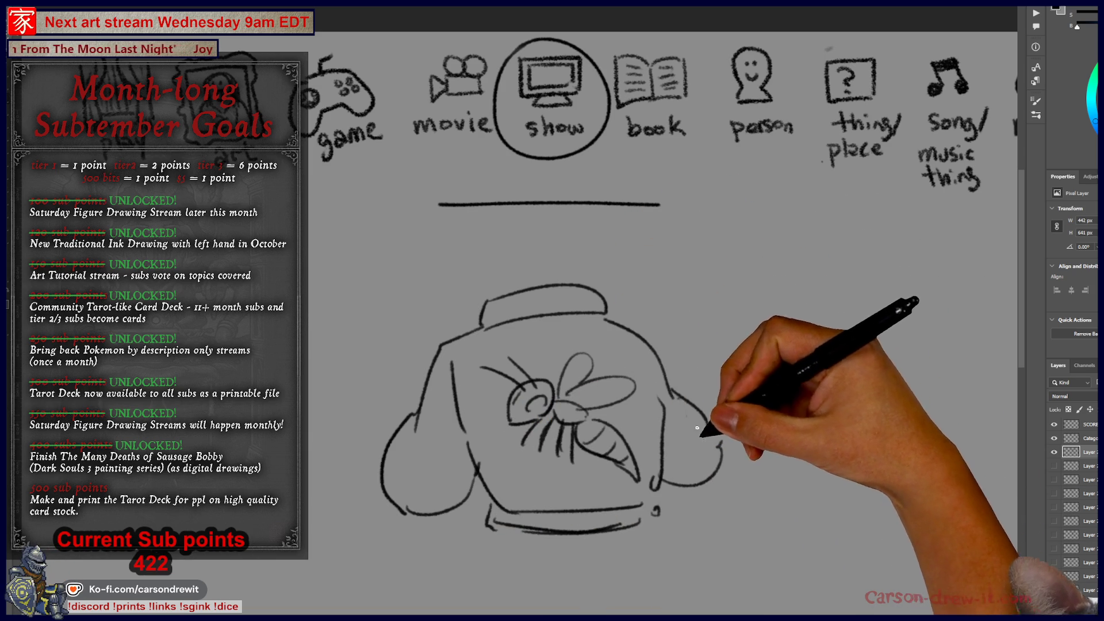
# Add a foot, right-side strokes and hair, then hide the figure sketch layer.
pyautogui.moveTo(400, 489)
pyautogui.mouseDown()
pyautogui.moveTo(359, 509)
pyautogui.moveTo(414, 512)
pyautogui.mouseUp()
pyautogui.moveTo(721, 444); pyautogui.dragTo(729, 478)
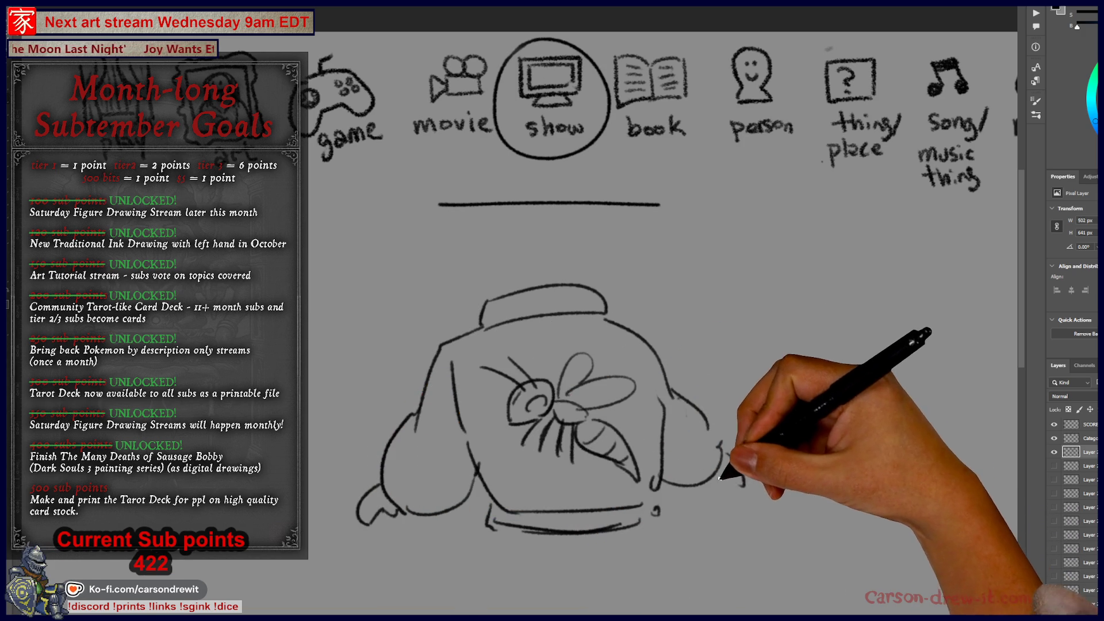
pyautogui.moveTo(490, 295)
pyautogui.mouseDown()
pyautogui.moveTo(567, 266)
pyautogui.moveTo(505, 264)
pyautogui.moveTo(571, 264)
pyautogui.moveTo(566, 272)
pyautogui.moveTo(585, 240)
pyautogui.mouseUp()
pyautogui.moveTo(486, 230)
pyautogui.mouseDown()
pyautogui.moveTo(547, 242)
pyautogui.moveTo(628, 311)
pyautogui.mouseUp()
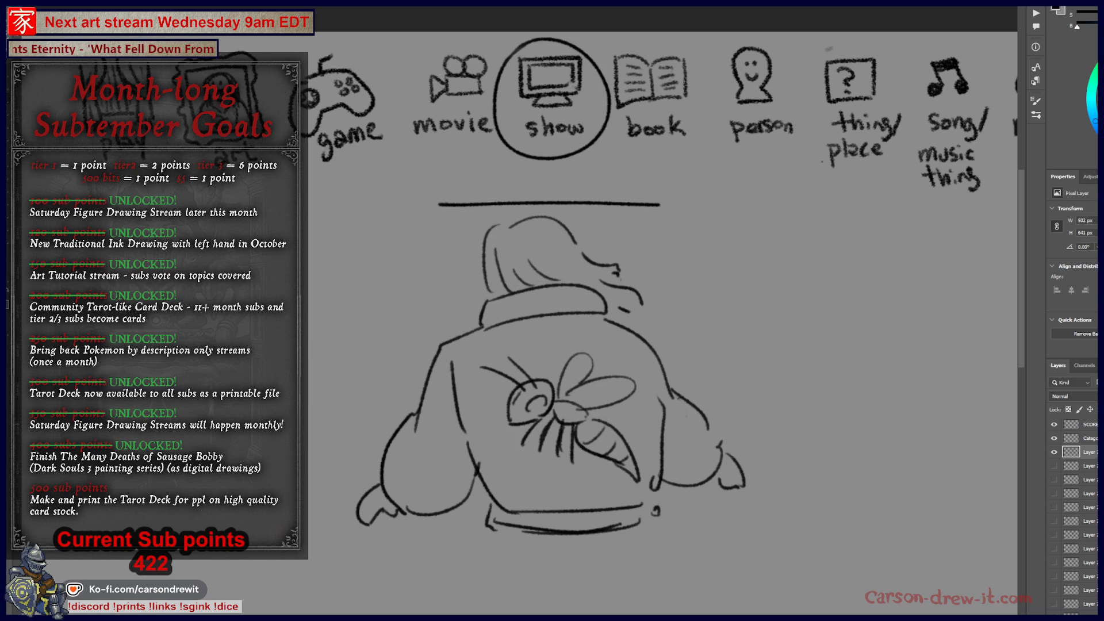
pyautogui.click(1054, 452)
# On the SCORE layer, add tally marks to two subscribers' rows in the list.
pyautogui.click(1081, 424)
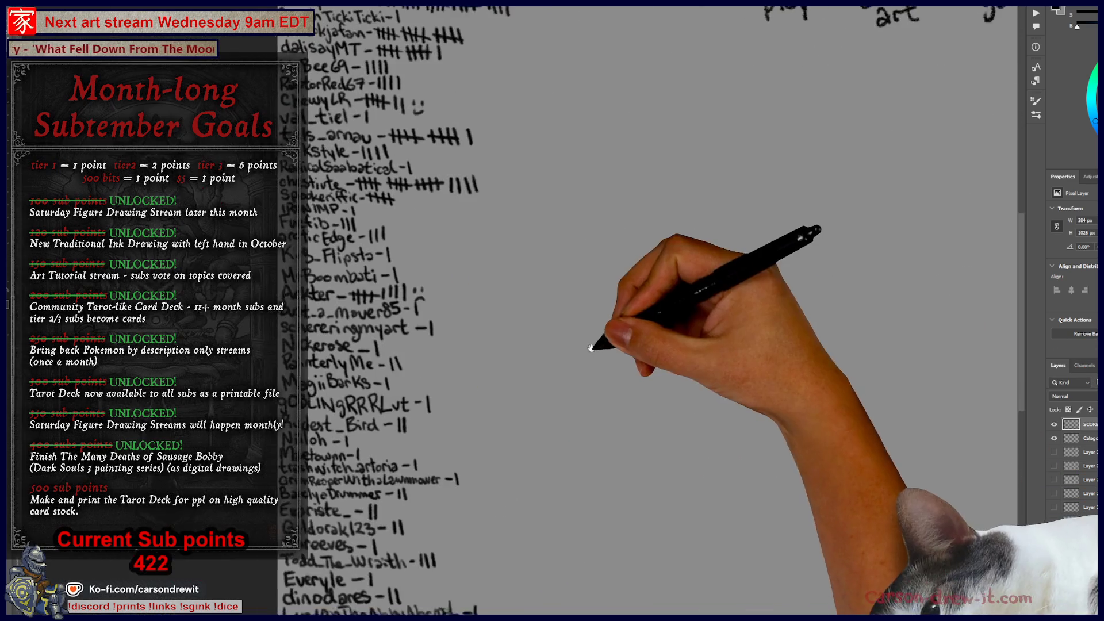
pyautogui.moveTo(591, 348); pyautogui.dragTo(599, 428)
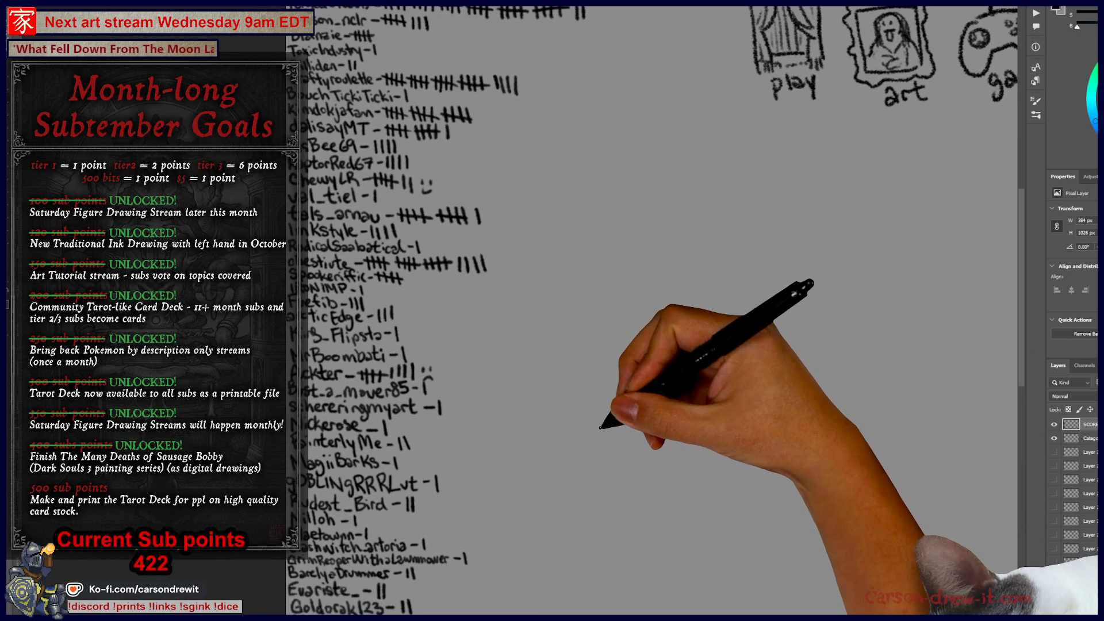
pyautogui.moveTo(437, 274)
pyautogui.mouseDown()
pyautogui.moveTo(450, 232)
pyautogui.moveTo(451, 364)
pyautogui.moveTo(548, 408)
pyautogui.moveTo(464, 364)
pyautogui.moveTo(310, 138)
pyautogui.mouseUp()
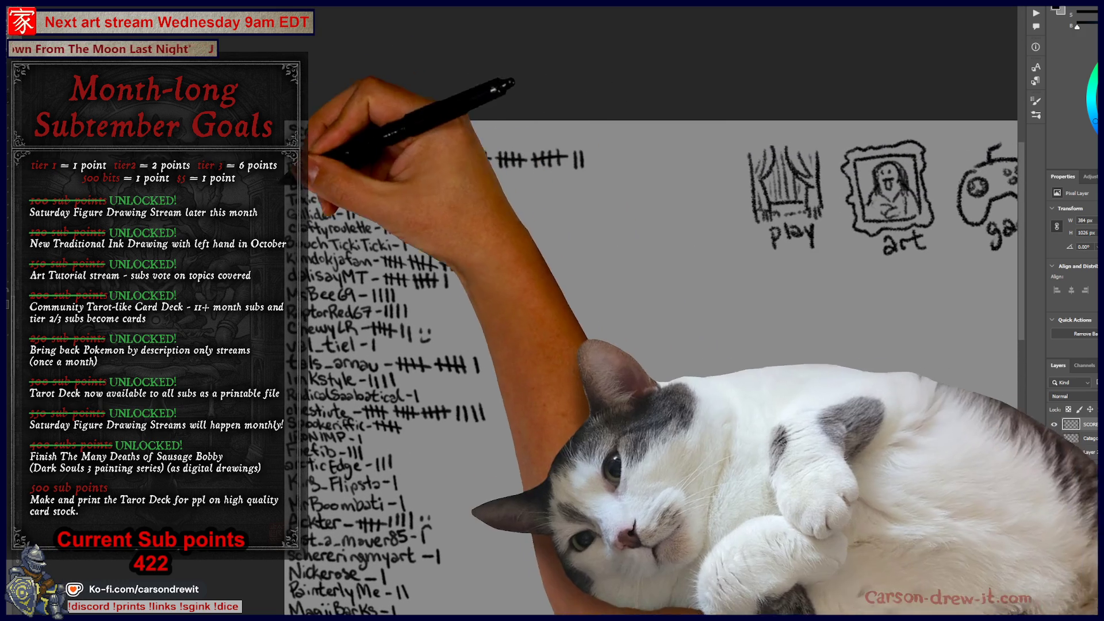
pyautogui.moveTo(343, 353)
pyautogui.mouseDown()
pyautogui.moveTo(351, 247)
pyautogui.moveTo(326, 230)
pyautogui.moveTo(332, 195)
pyautogui.mouseUp()
pyautogui.moveTo(440, 215); pyautogui.dragTo(442, 260)
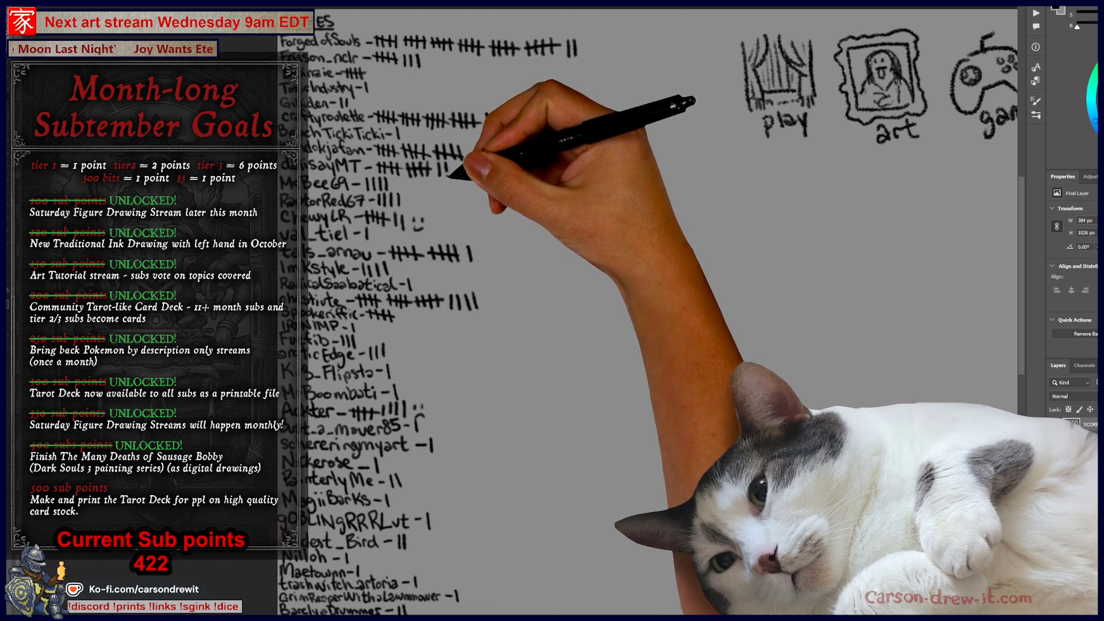
pyautogui.moveTo(446, 163); pyautogui.dragTo(445, 176)
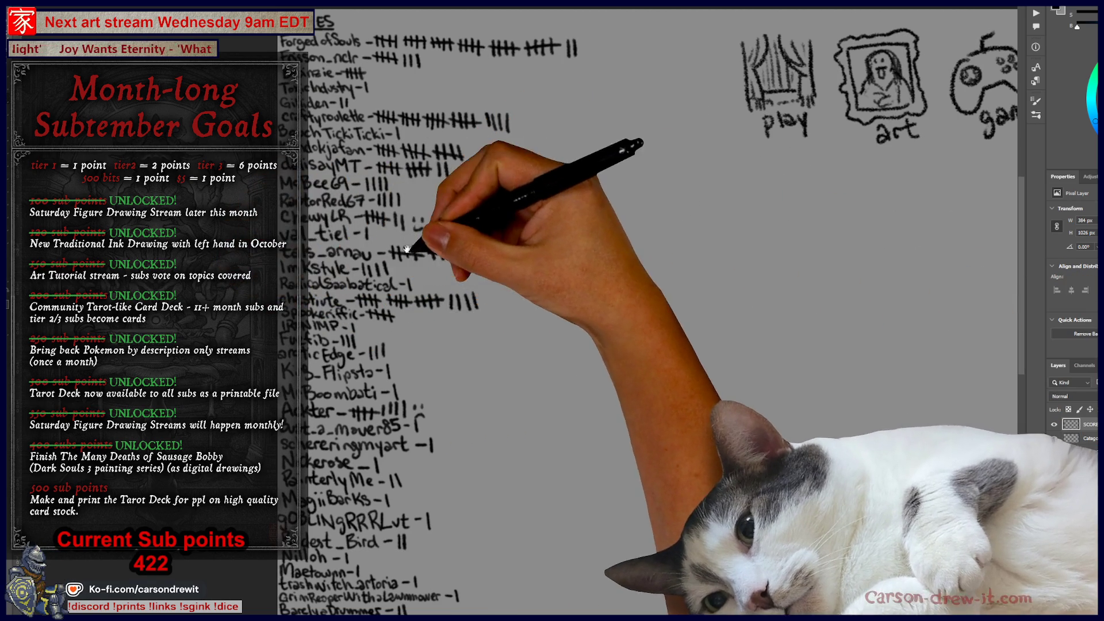
pyautogui.moveTo(418, 246); pyautogui.dragTo(407, 260)
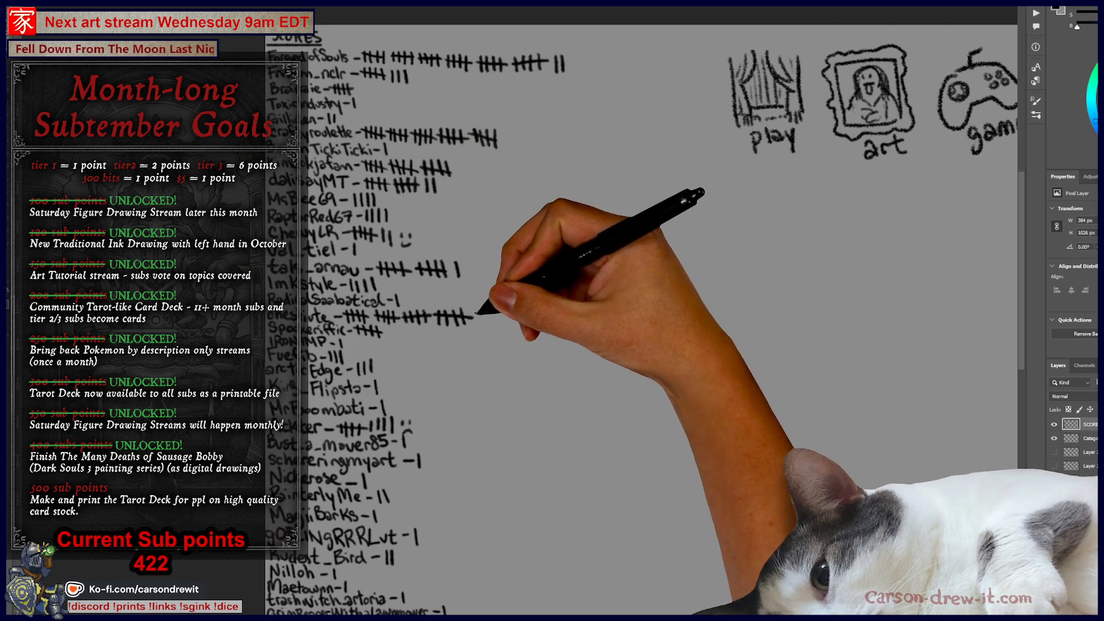
pyautogui.moveTo(480, 312); pyautogui.dragTo(479, 325)
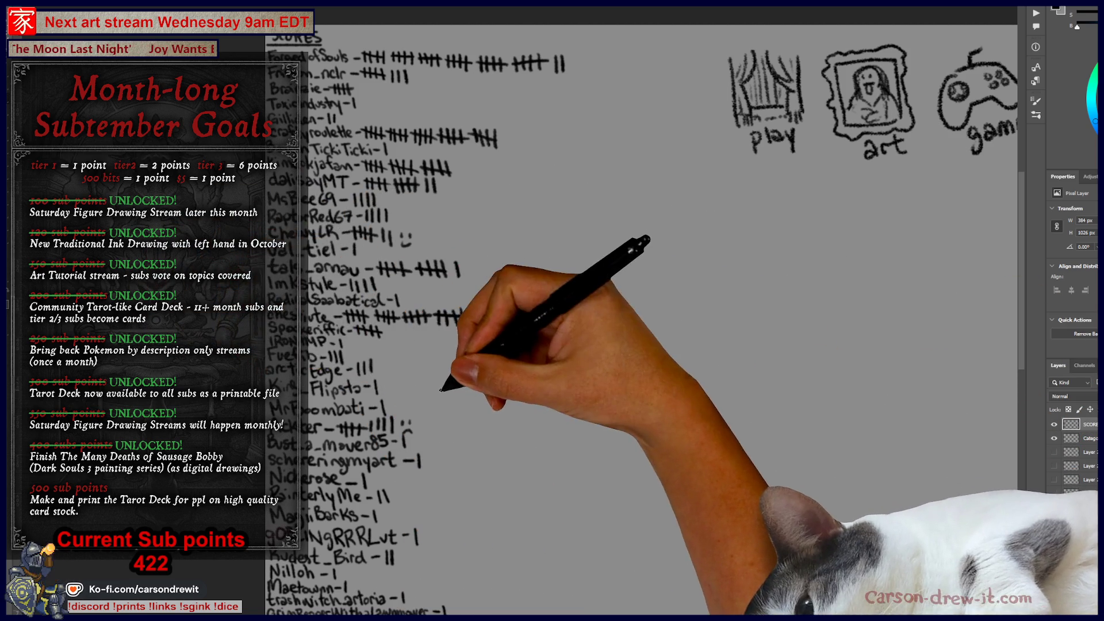
# Pan back to centre the view on the row of category icons.
pyautogui.scroll(-2, 436, 382)
pyautogui.scroll(-3, 673, 374)
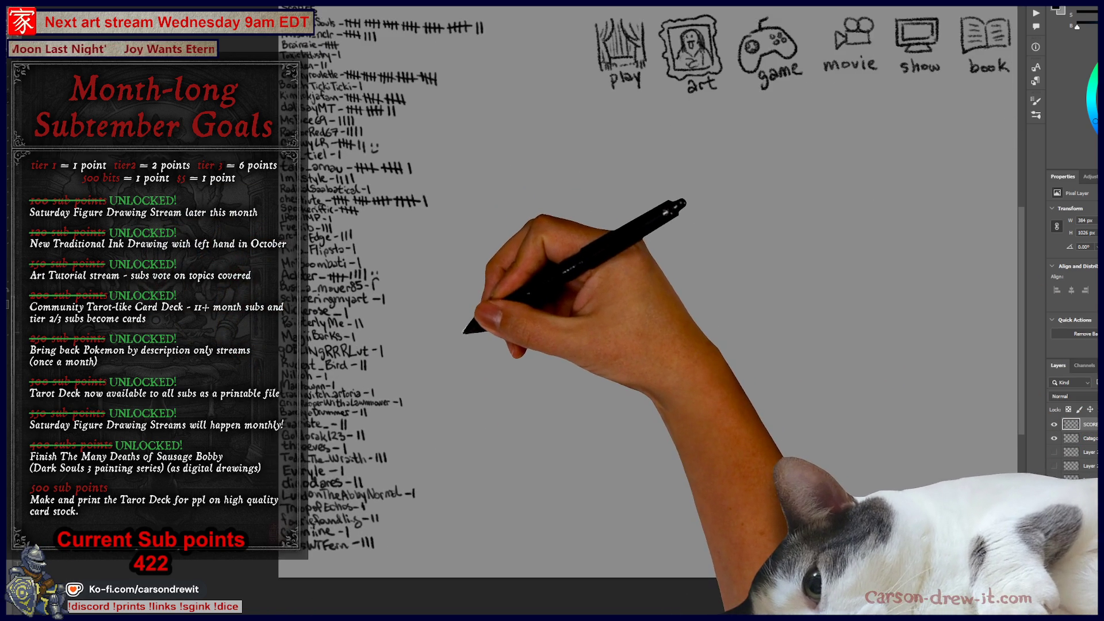
pyautogui.moveTo(563, 337)
pyautogui.mouseDown()
pyautogui.moveTo(366, 383)
pyautogui.moveTo(259, 370)
pyautogui.moveTo(302, 394)
pyautogui.mouseUp()
pyautogui.scroll(-1, 425, 381)
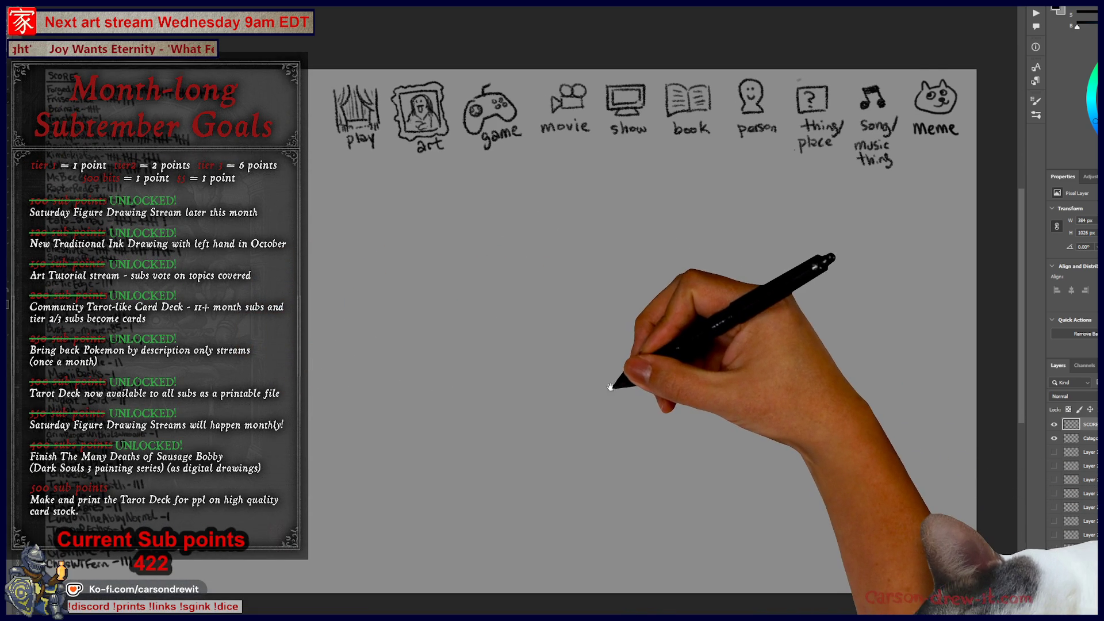
pyautogui.moveTo(608, 394); pyautogui.dragTo(621, 388)
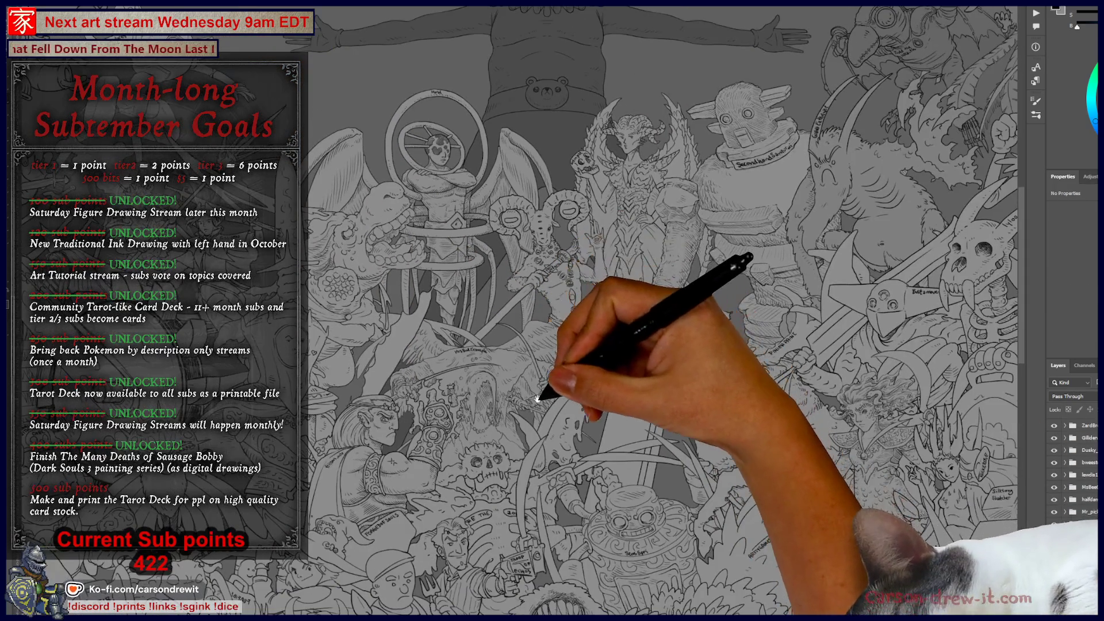
# Pan across the crowd illustration and hide the bottom layer.
pyautogui.moveTo(537, 398); pyautogui.dragTo(563, 329)
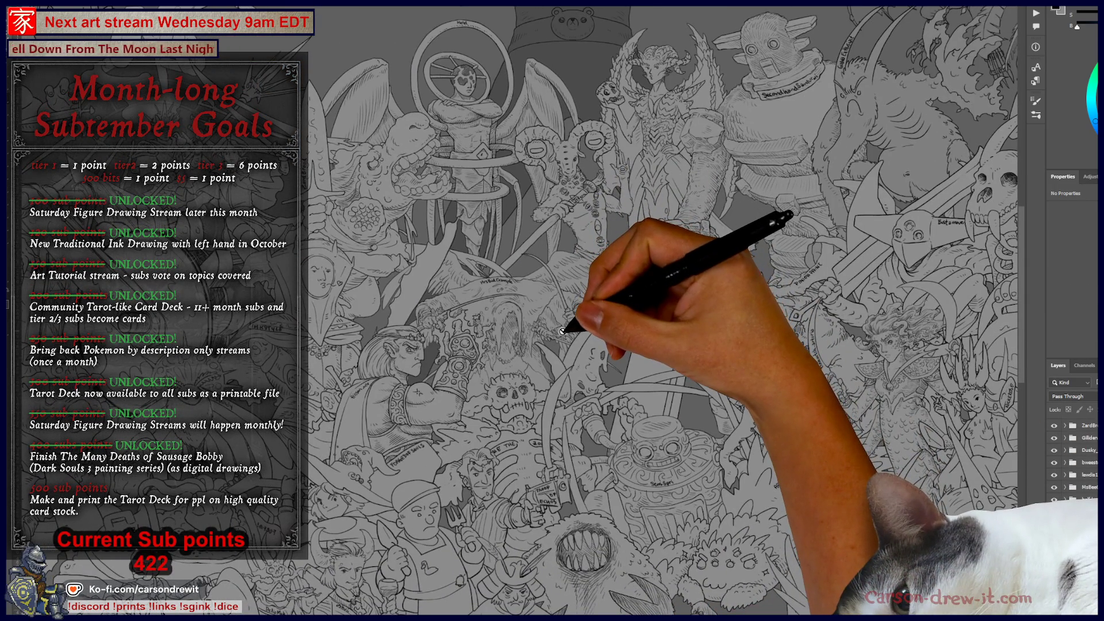
pyautogui.scroll(-5, 565, 330)
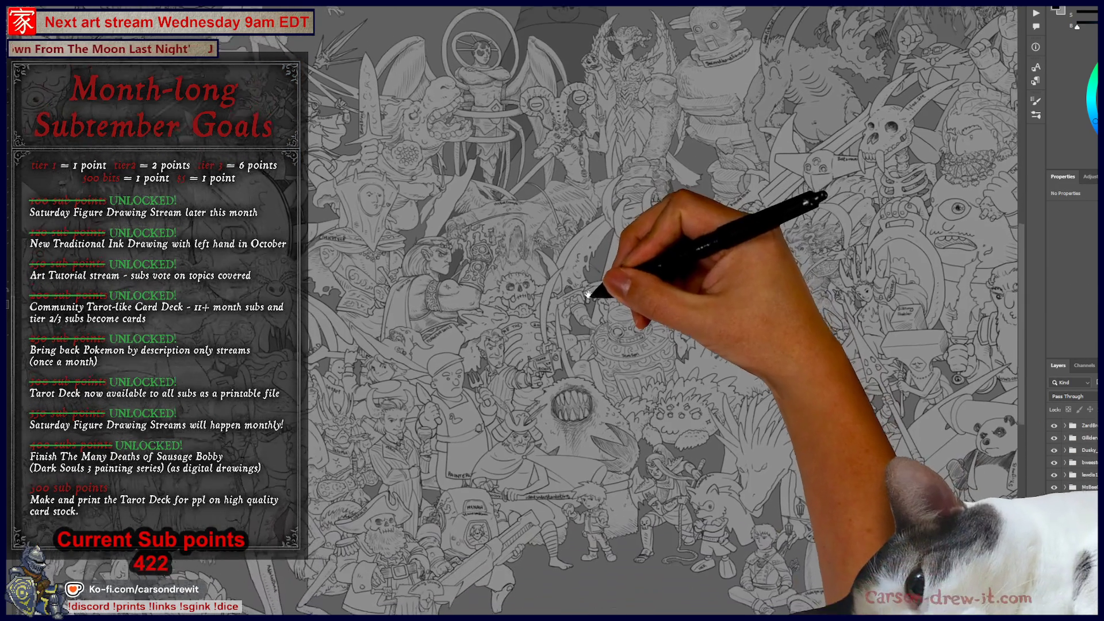
pyautogui.moveTo(588, 295)
pyautogui.mouseDown()
pyautogui.moveTo(587, 247)
pyautogui.moveTo(657, 229)
pyautogui.moveTo(518, 253)
pyautogui.moveTo(525, 414)
pyautogui.moveTo(428, 454)
pyautogui.moveTo(433, 435)
pyautogui.mouseUp()
pyautogui.scroll(-4, 432, 435)
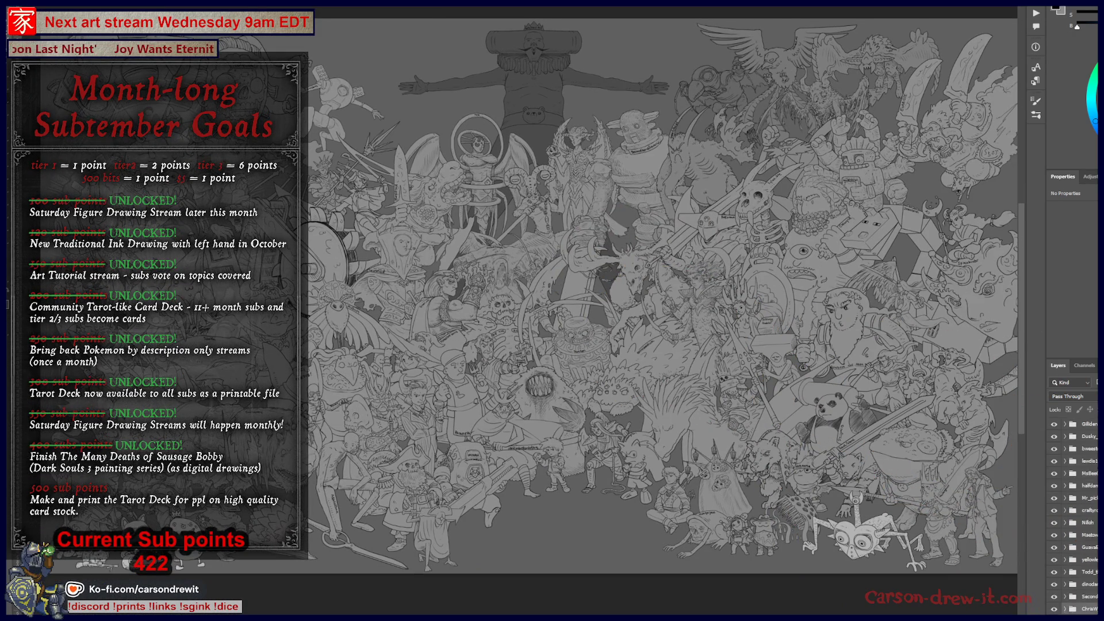
pyautogui.click(1054, 596)
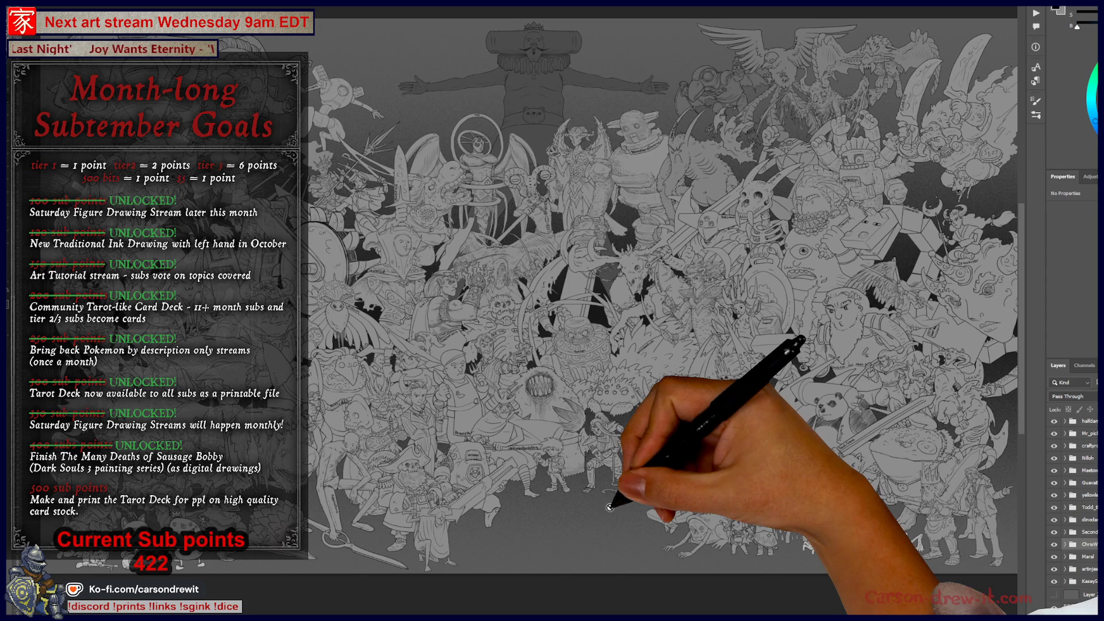
# Fit the artwork, then zoom and pan to the Venomanserus robot and horned demon.
pyautogui.scroll(3, 548, 378)
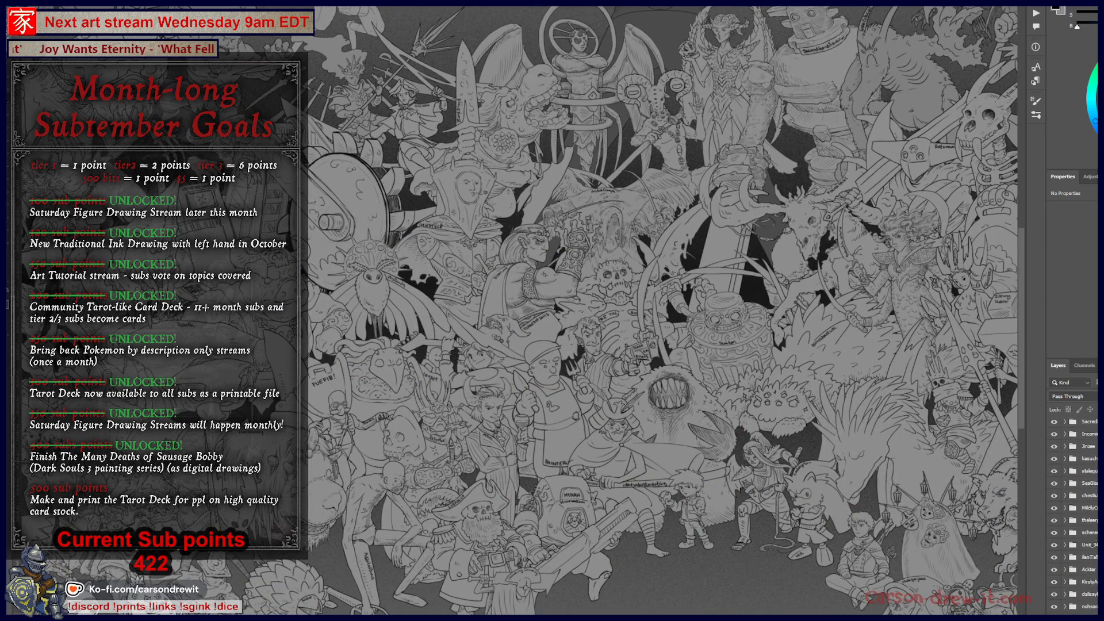
pyautogui.hotkey('ctrl', '0')
pyautogui.scroll(3, 535, 391)
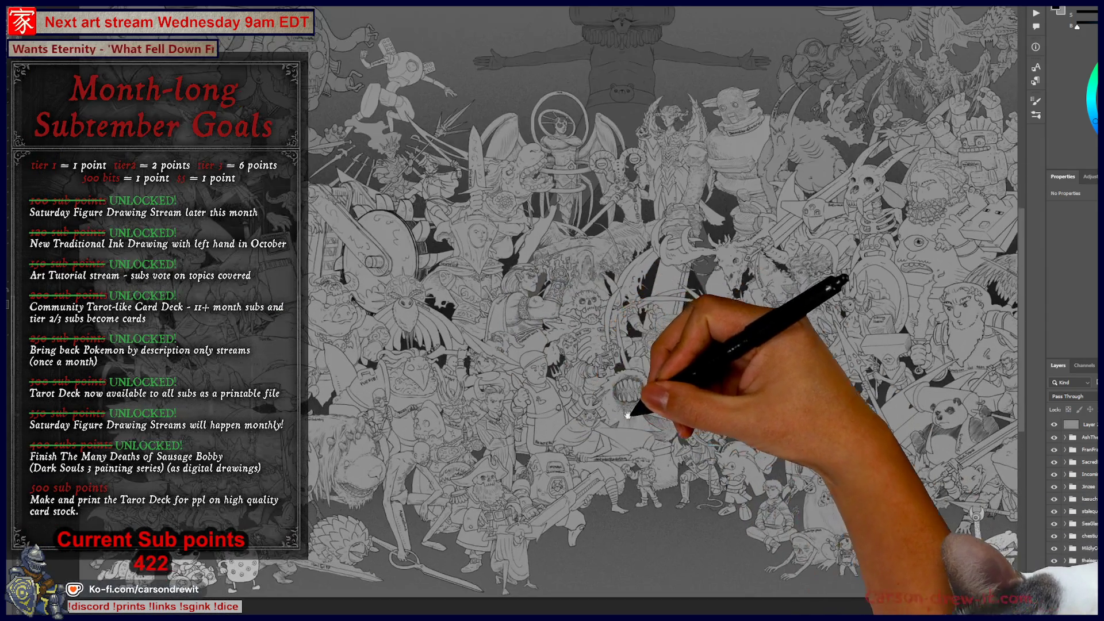
pyautogui.scroll(-2, 468, 418)
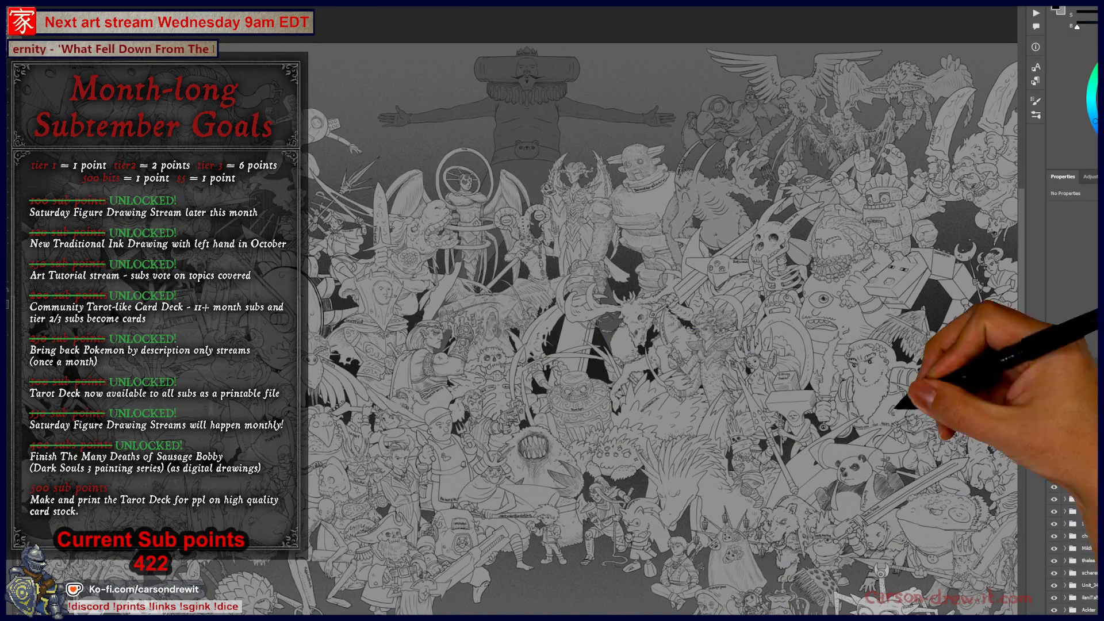
pyautogui.scroll(5, 378, 273)
pyautogui.moveTo(379, 273); pyautogui.dragTo(629, 414)
pyautogui.moveTo(406, 407)
pyautogui.mouseDown()
pyautogui.moveTo(468, 390)
pyautogui.moveTo(529, 287)
pyautogui.moveTo(511, 259)
pyautogui.moveTo(320, 396)
pyautogui.moveTo(468, 229)
pyautogui.moveTo(453, 223)
pyautogui.moveTo(446, 194)
pyautogui.mouseUp()
pyautogui.scroll(3, 511, 258)
# Fit the drawing and zoom in on Fran Fran and Ash, opening a stroke style for Ash.
pyautogui.moveTo(472, 360)
pyautogui.mouseDown()
pyautogui.moveTo(505, 395)
pyautogui.moveTo(488, 266)
pyautogui.moveTo(537, 230)
pyautogui.moveTo(485, 252)
pyautogui.moveTo(397, 368)
pyautogui.moveTo(505, 98)
pyautogui.moveTo(670, 456)
pyautogui.moveTo(475, 244)
pyautogui.moveTo(562, 414)
pyautogui.moveTo(512, 439)
pyautogui.moveTo(575, 418)
pyautogui.moveTo(336, 181)
pyautogui.moveTo(562, 320)
pyautogui.moveTo(525, 357)
pyautogui.mouseUp()
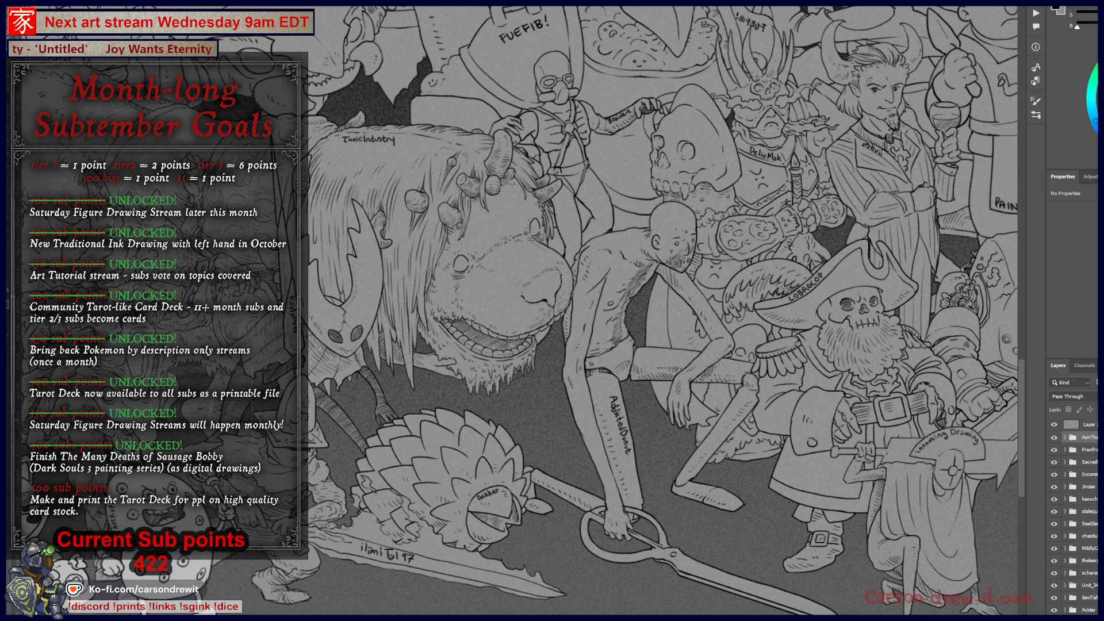
pyautogui.hotkey('ctrl', '0')
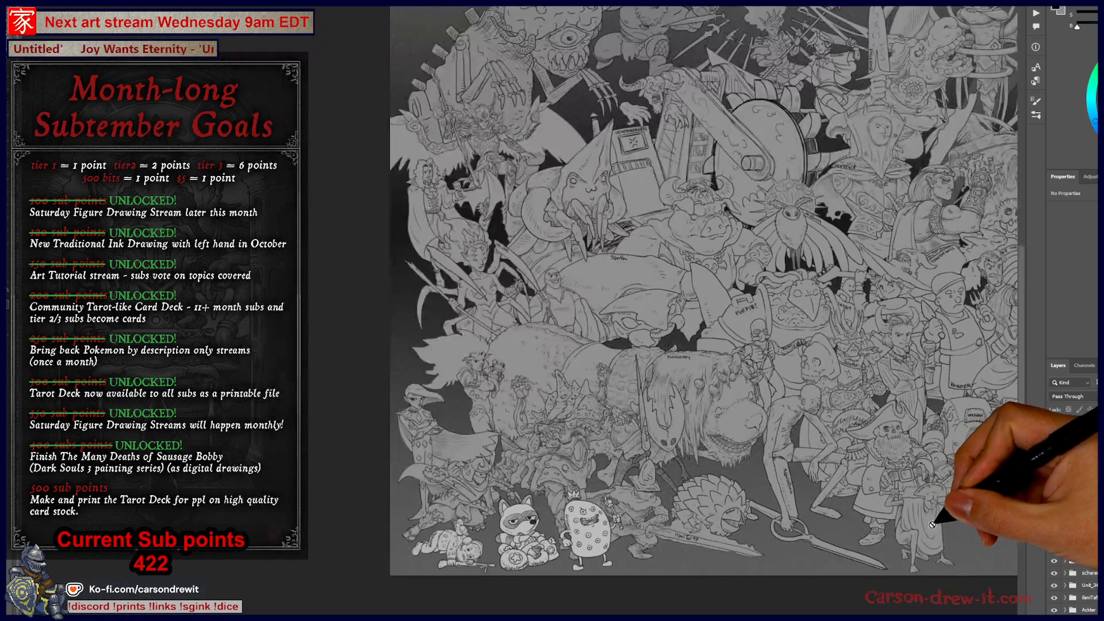
pyautogui.scroll(5, 665, 259)
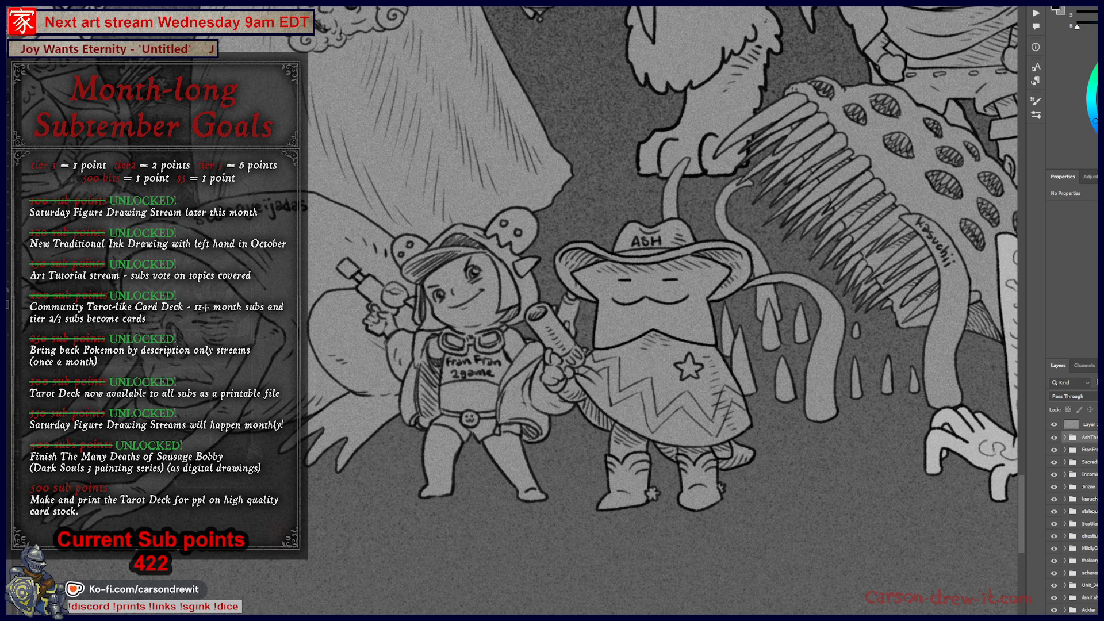
pyautogui.press('F2')
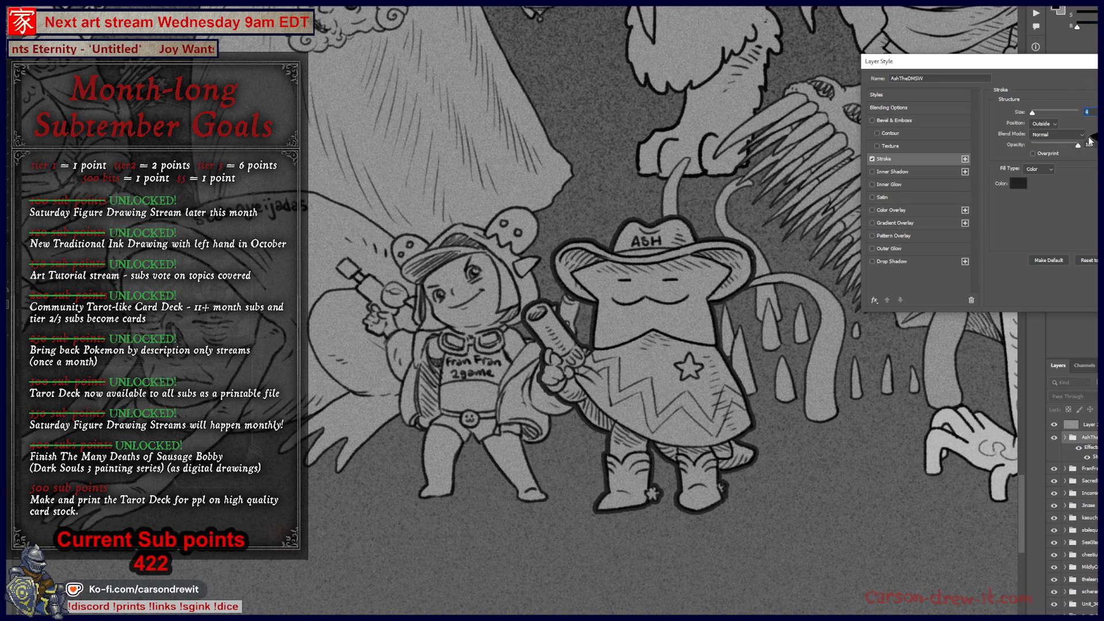
# Give Ash a black outline stroke of 2 px.
pyautogui.click(1018, 183)
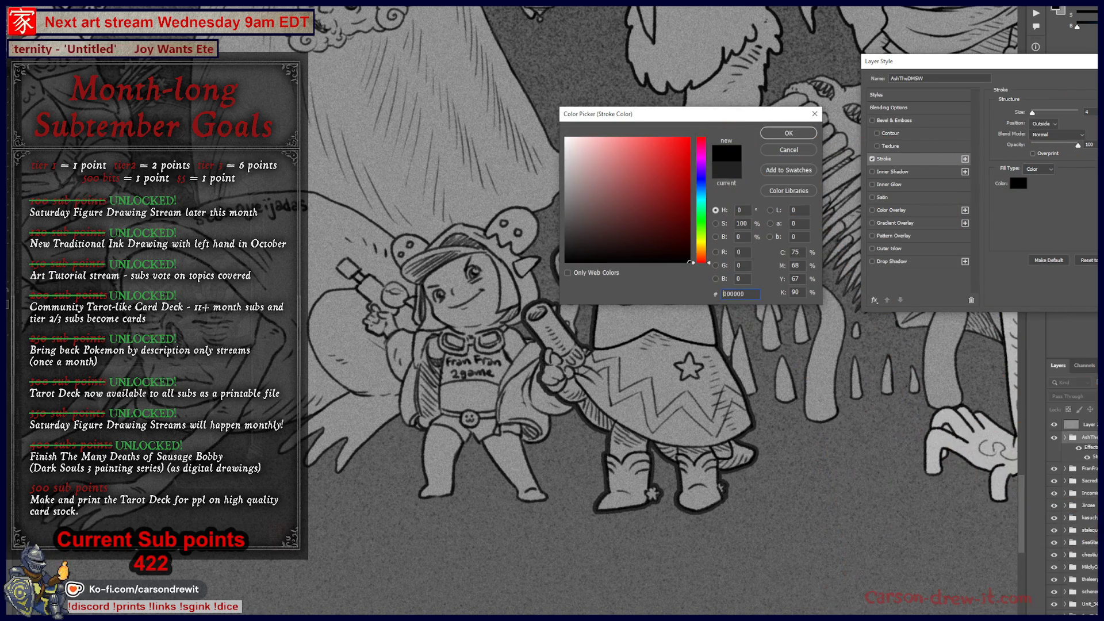
pyautogui.press('Return')
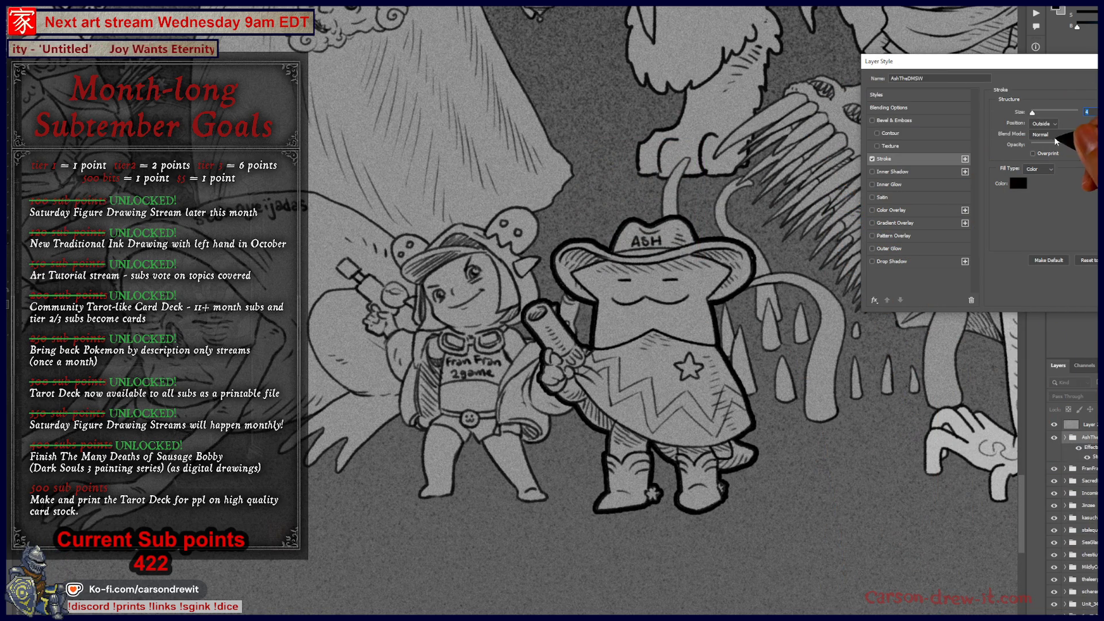
pyautogui.press('Down')
pyautogui.press('Down')
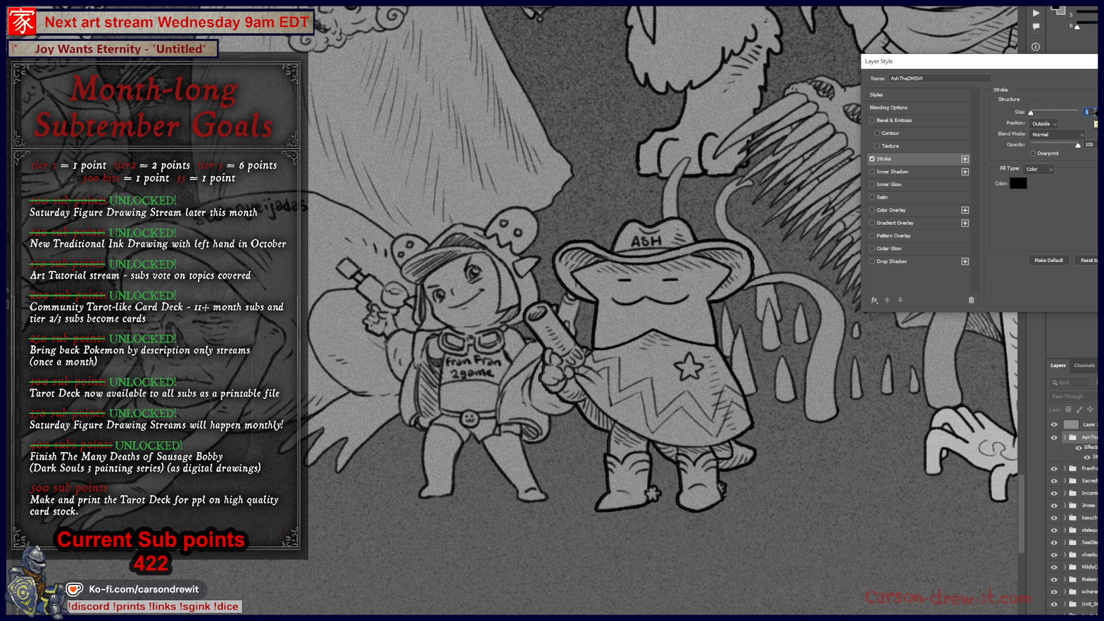
pyautogui.press('Down')
pyautogui.press('Up')
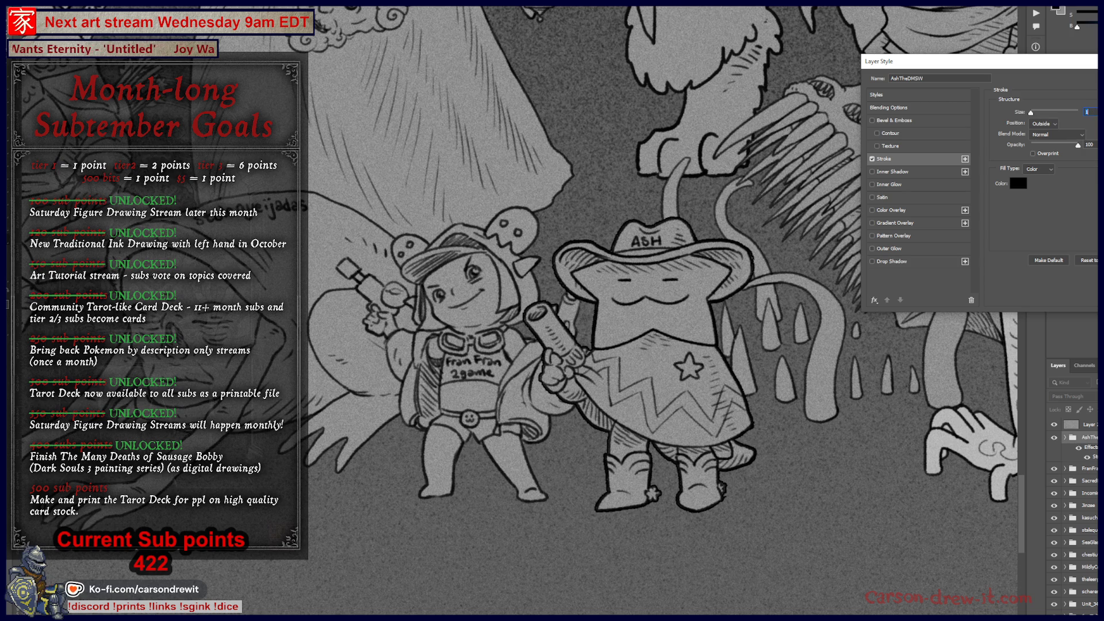
pyautogui.press('Return')
# Zoom in on Fran Fran and Ash and re-confirm Ash's stroke size as 2 px.
pyautogui.hotkey('ctrl', '0')
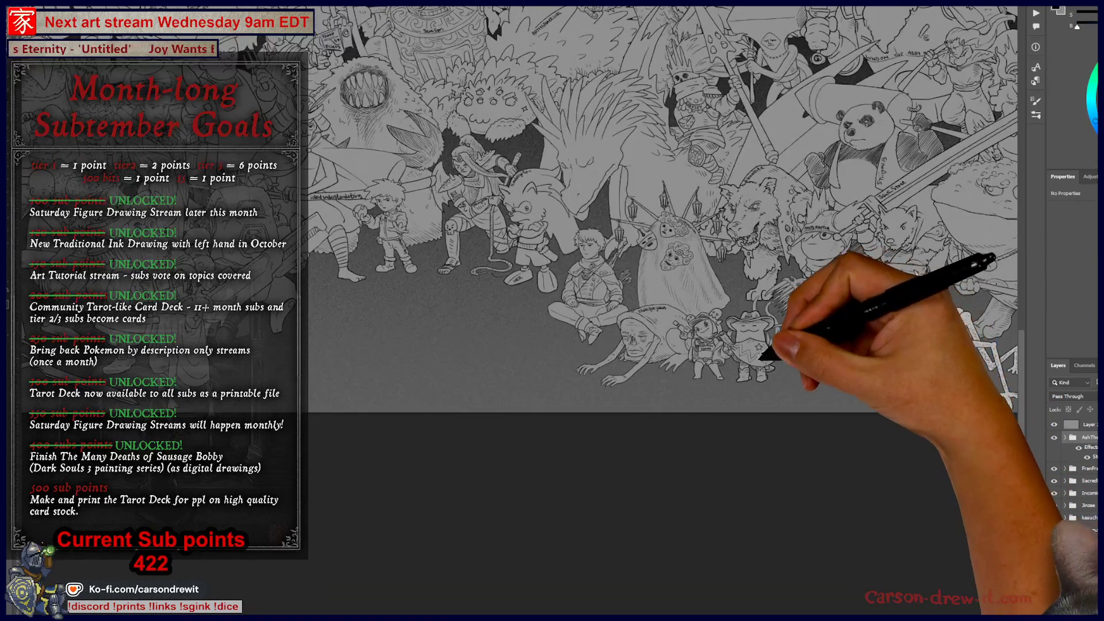
pyautogui.keyDown('ctrl'); pyautogui.click(762, 357); pyautogui.keyUp('ctrl')
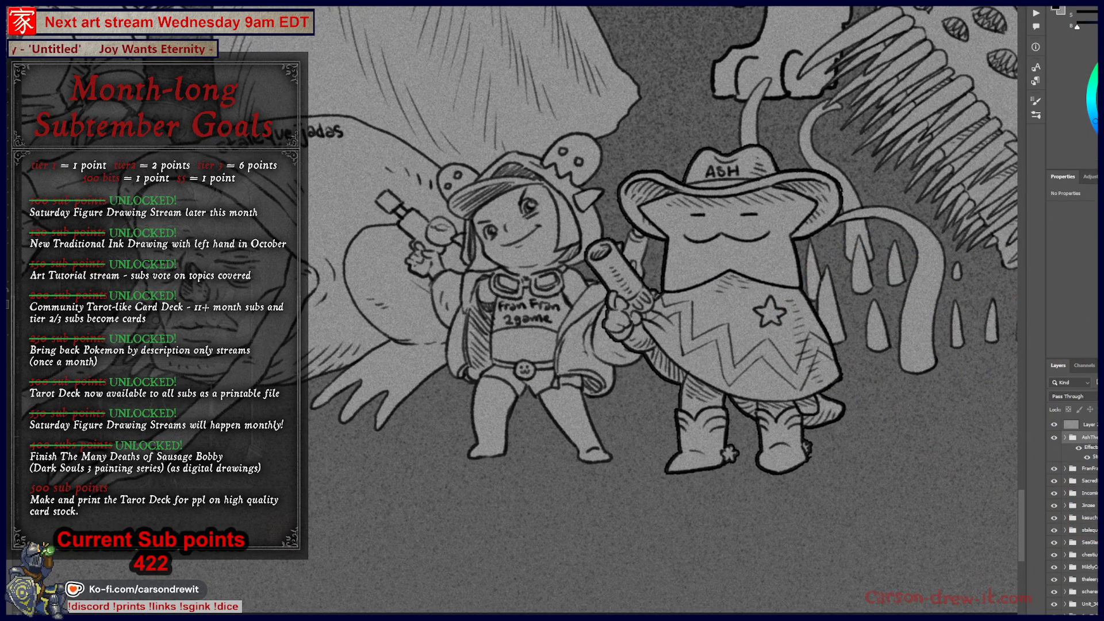
pyautogui.doubleClick(1089, 447)
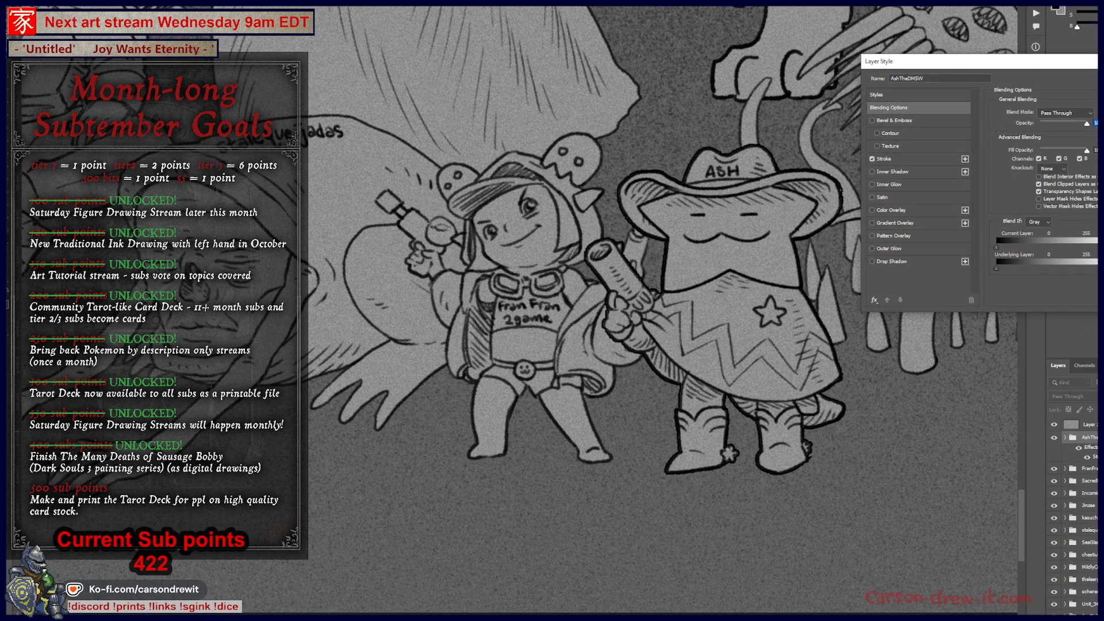
pyautogui.click(897, 158)
pyautogui.write('2')
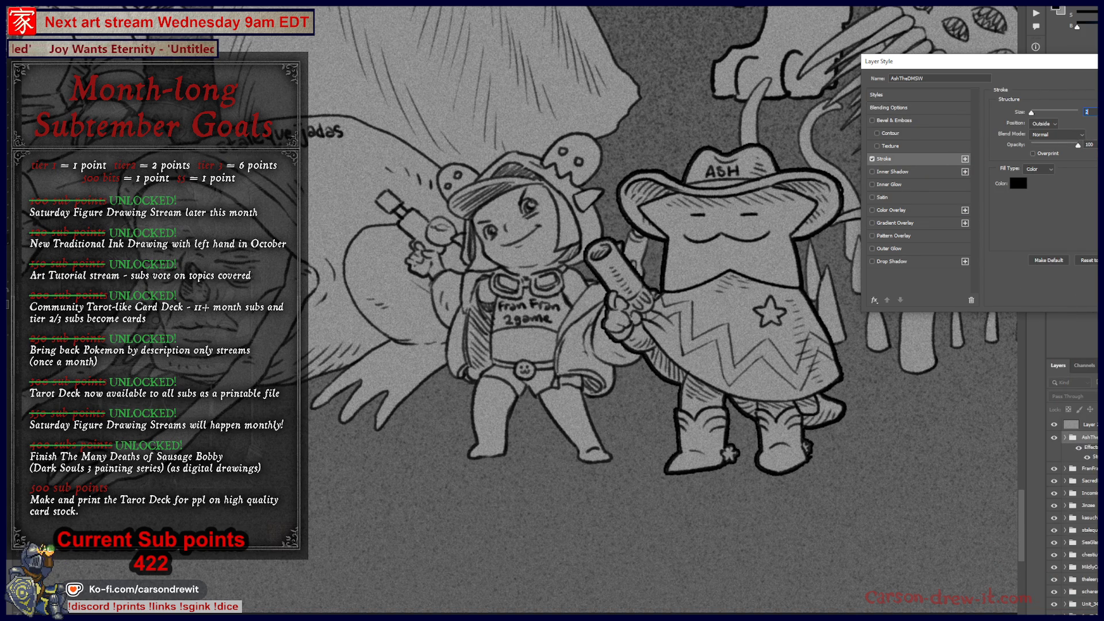
pyautogui.press('Return')
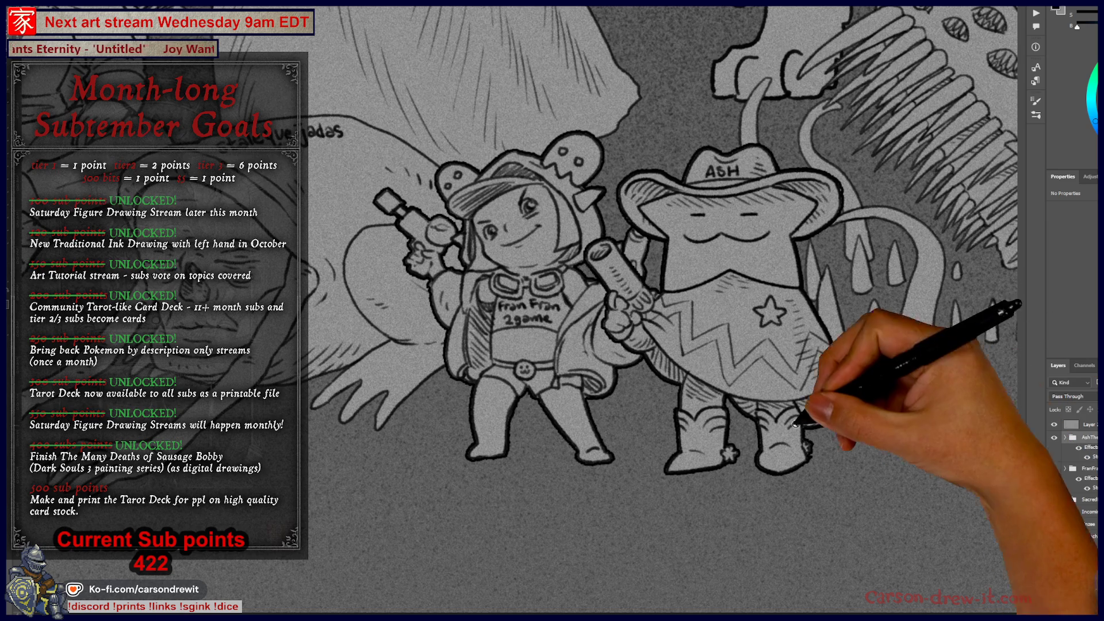
pyautogui.moveTo(725, 375); pyautogui.dragTo(567, 380)
pyautogui.scroll(-3, 568, 379)
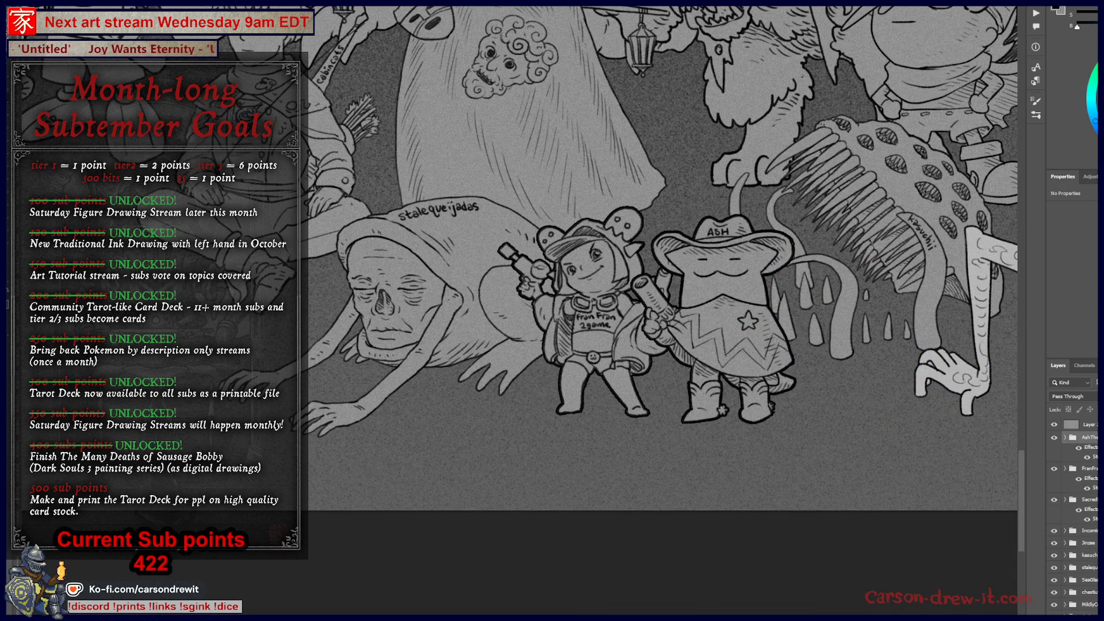
pyautogui.scroll(-5, 820, 345)
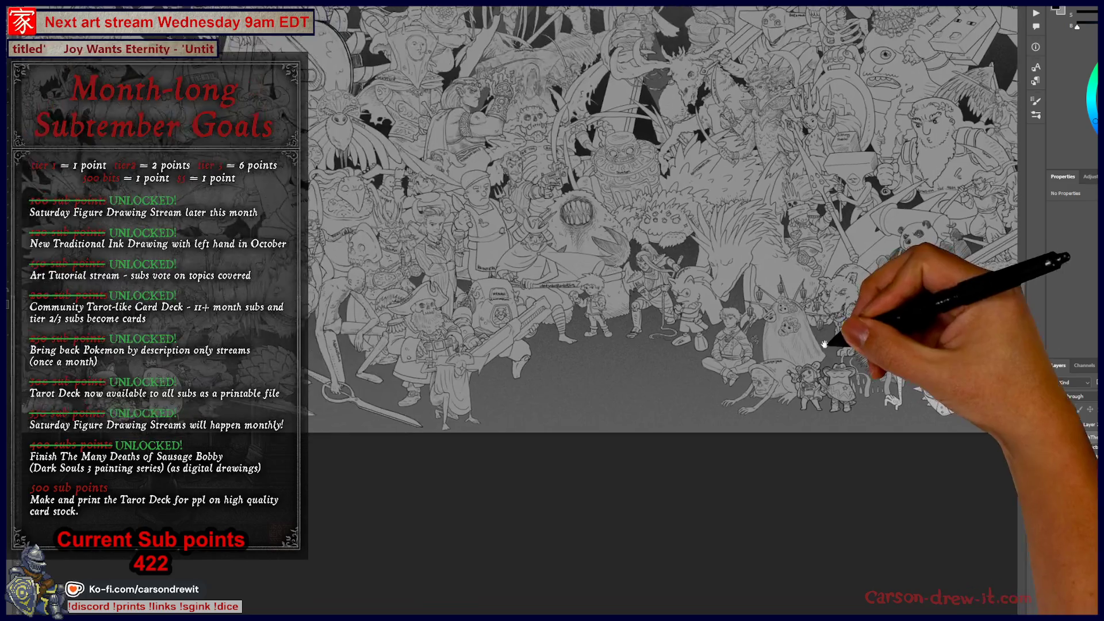
# Pan and zoom across the crowd to frame the bearded 'Sacred Nothing' man.
pyautogui.moveTo(495, 339); pyautogui.dragTo(391, 392)
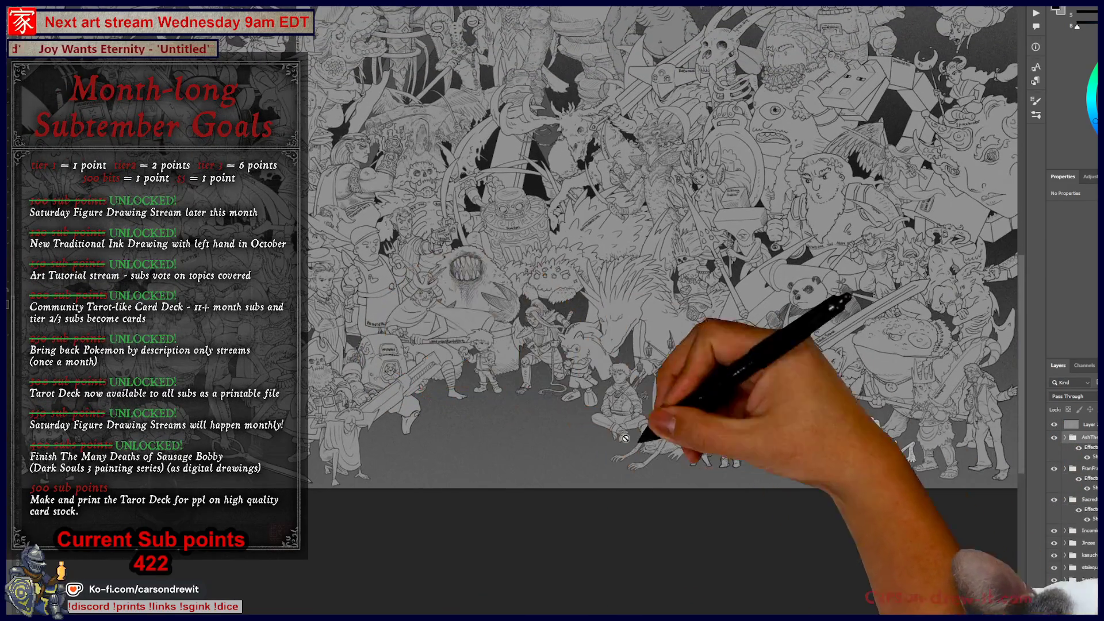
pyautogui.scroll(4, 542, 417)
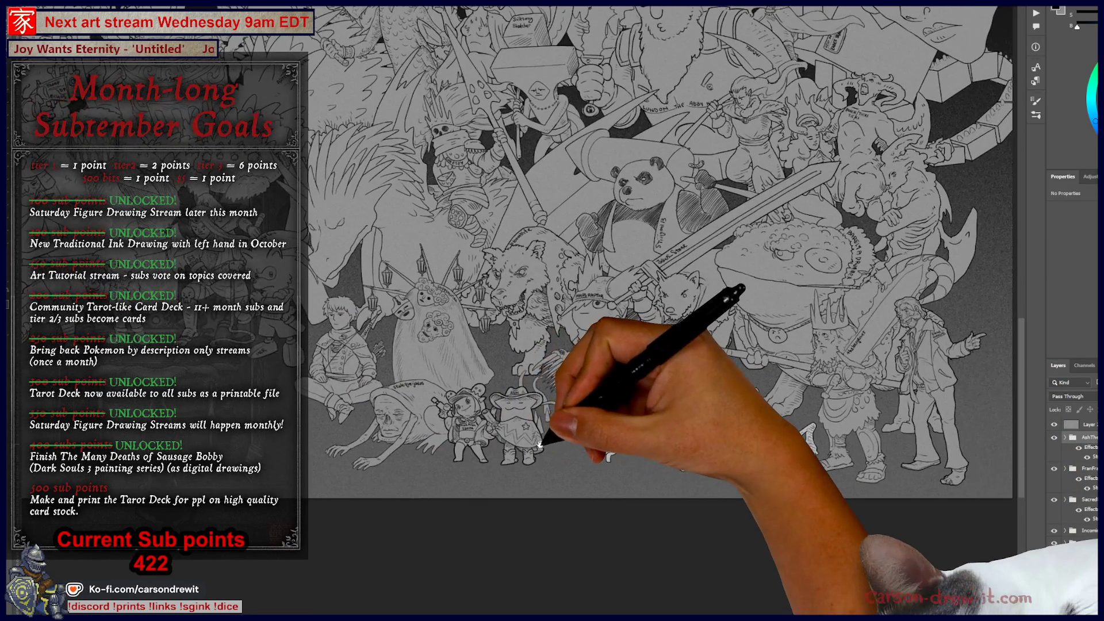
pyautogui.moveTo(540, 446)
pyautogui.mouseDown()
pyautogui.moveTo(530, 443)
pyautogui.moveTo(517, 481)
pyautogui.moveTo(826, 529)
pyautogui.mouseUp()
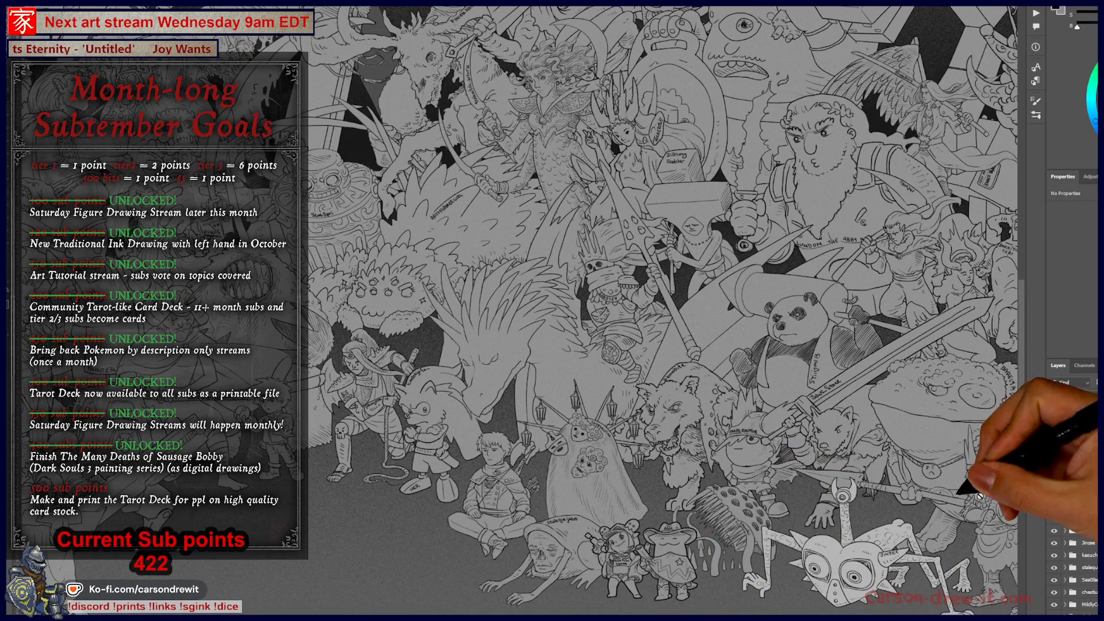
pyautogui.scroll(-1, 1047, 506)
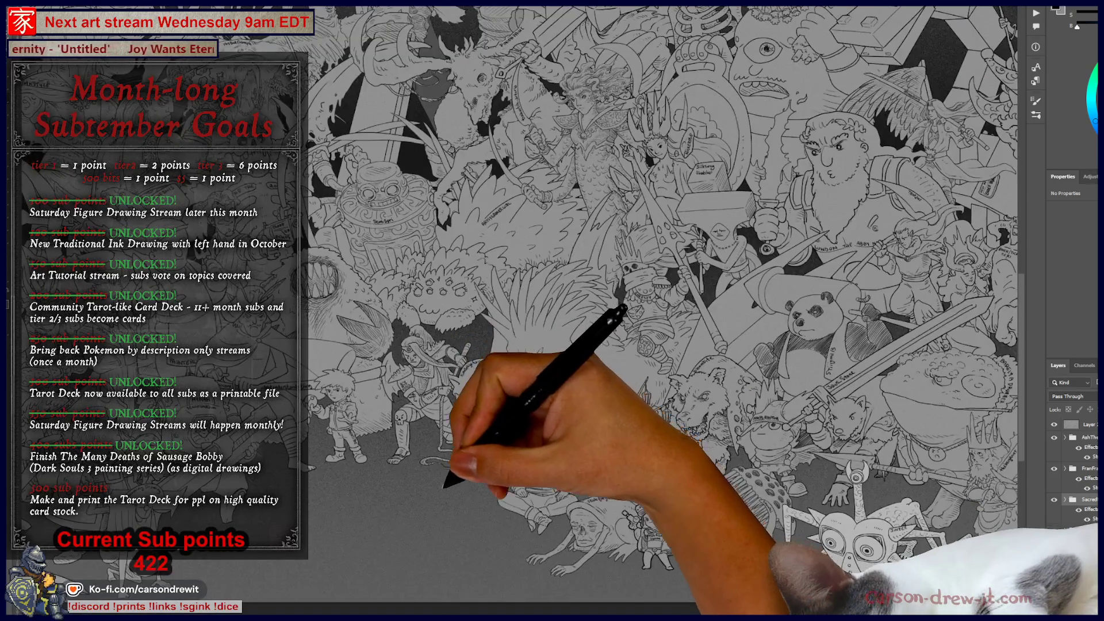
pyautogui.scroll(3, 474, 463)
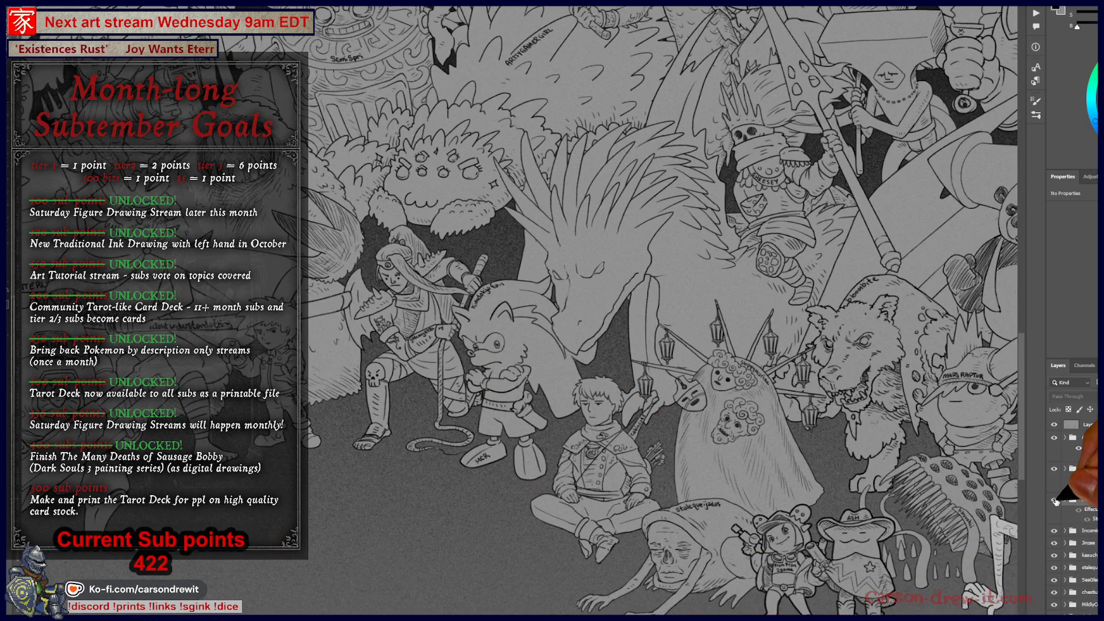
pyautogui.hotkey('ctrl', '-')
pyautogui.hotkey('ctrl', '-')
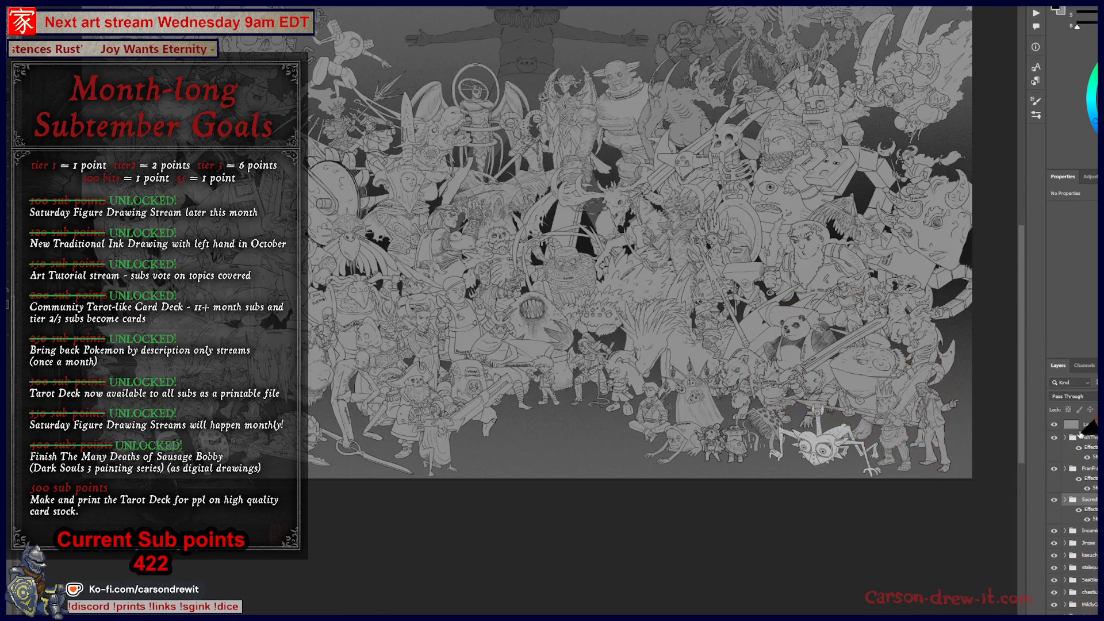
pyautogui.scroll(5, 949, 396)
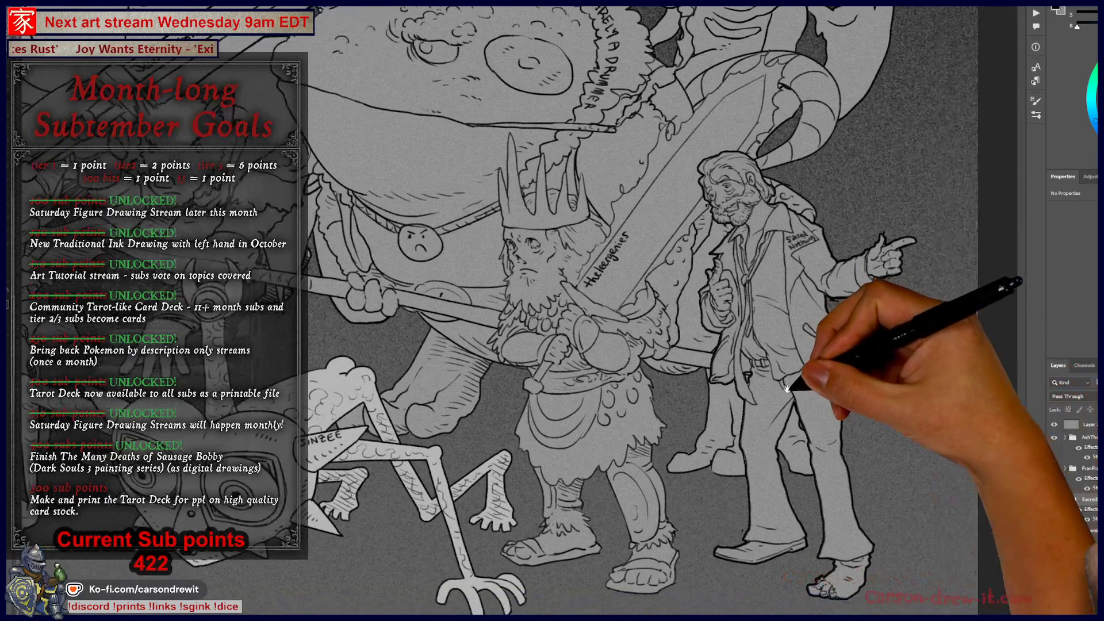
pyautogui.scroll(3, 788, 388)
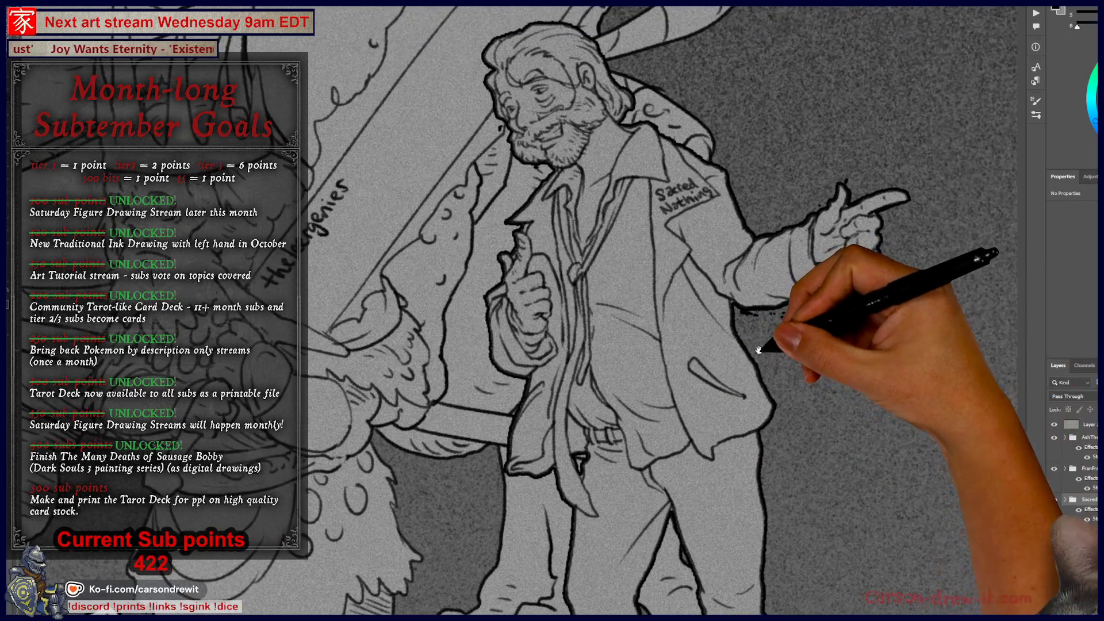
pyautogui.moveTo(690, 322); pyautogui.dragTo(658, 377)
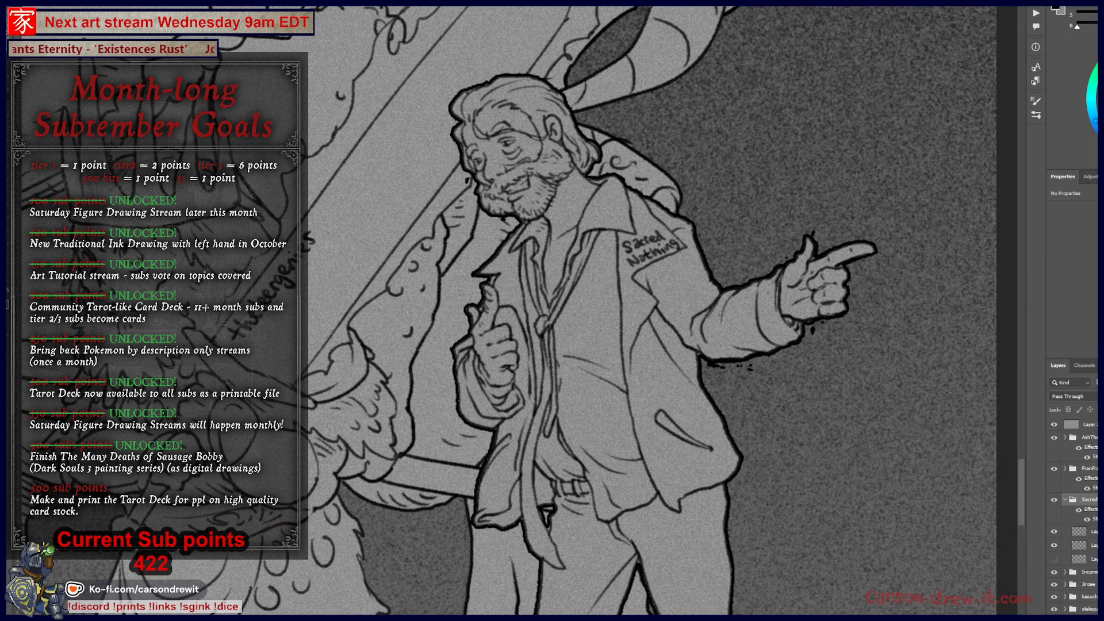
# Select the bearded man's layer, undo back to the pointing hand, and review his legs and feet.
pyautogui.click(1058, 534)
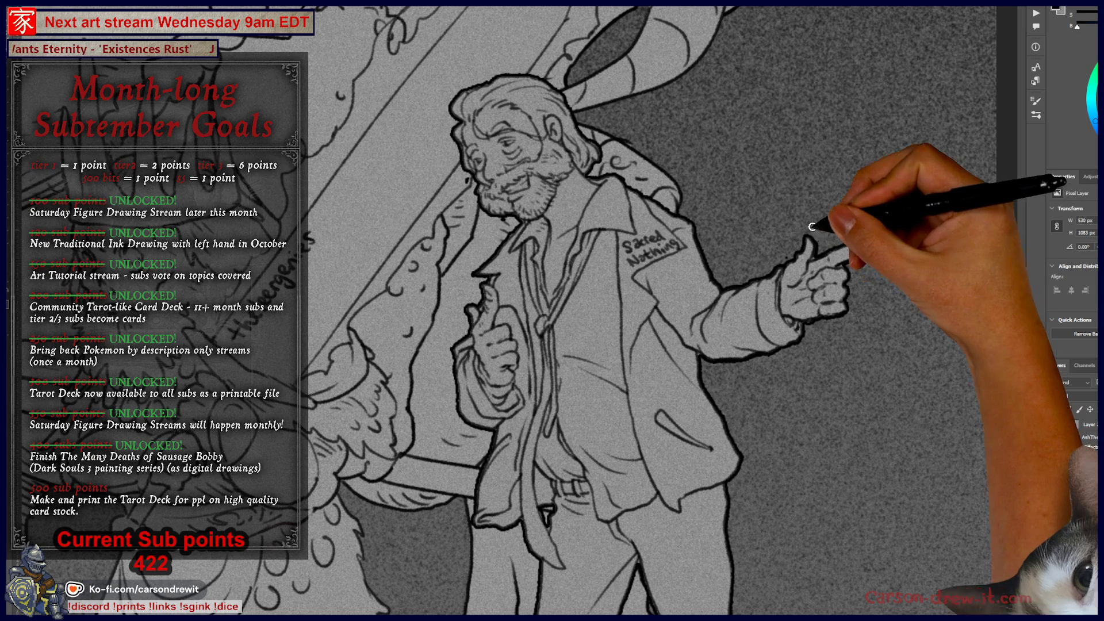
pyautogui.hotkey('ctrl', 'z')
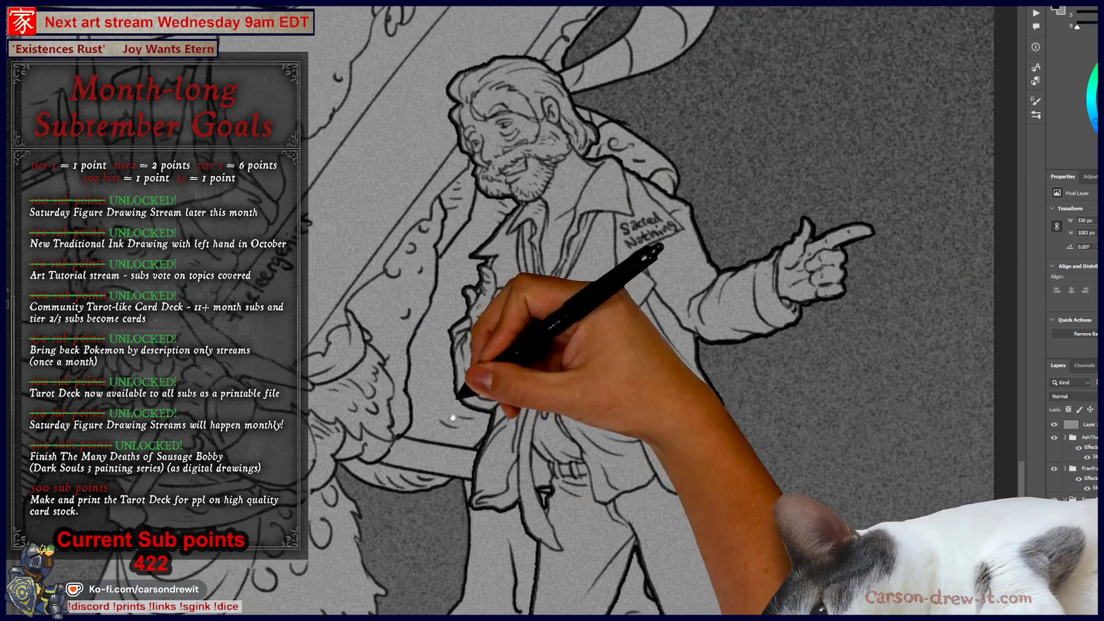
pyautogui.moveTo(485, 349); pyautogui.dragTo(414, 118)
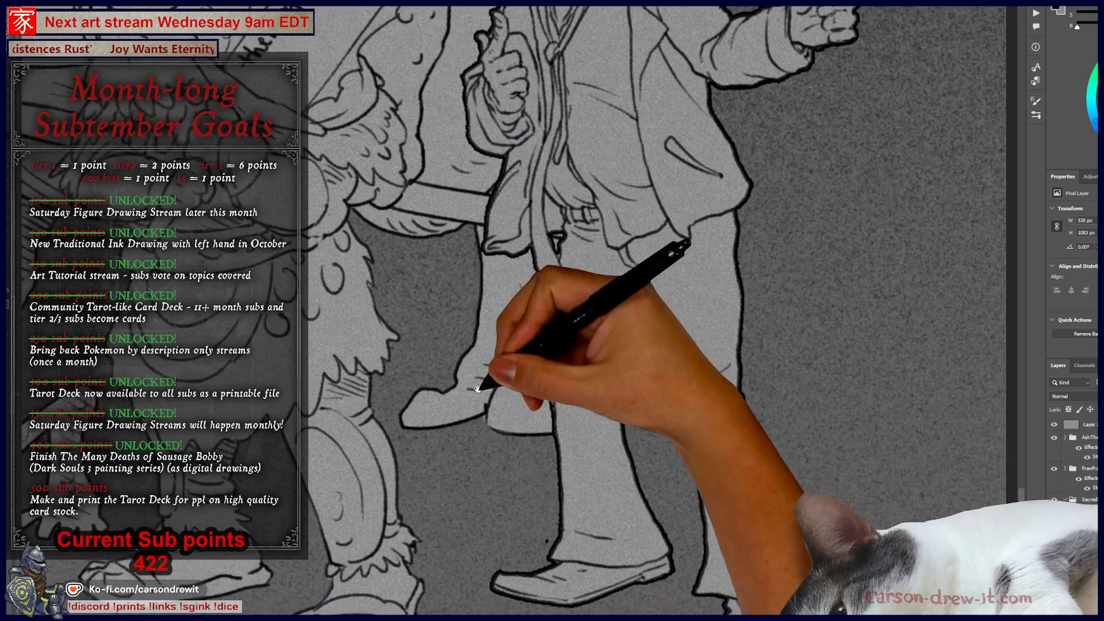
pyautogui.moveTo(481, 407); pyautogui.dragTo(505, 344)
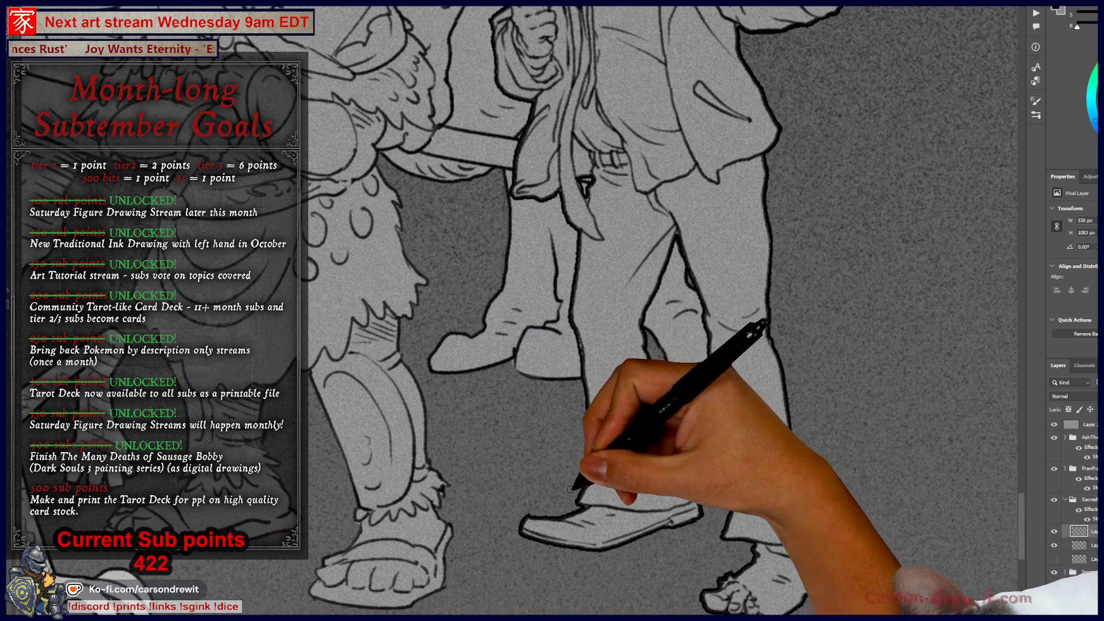
pyautogui.moveTo(573, 485)
pyautogui.mouseDown()
pyautogui.moveTo(562, 420)
pyautogui.moveTo(545, 420)
pyautogui.mouseUp()
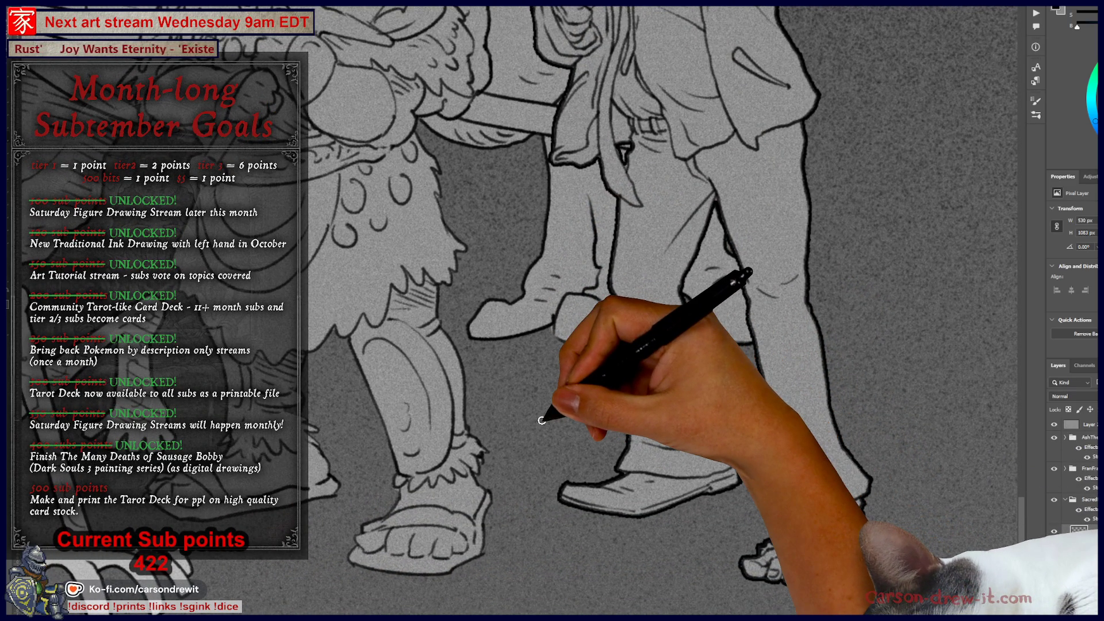
pyautogui.hotkey('ctrl', '-')
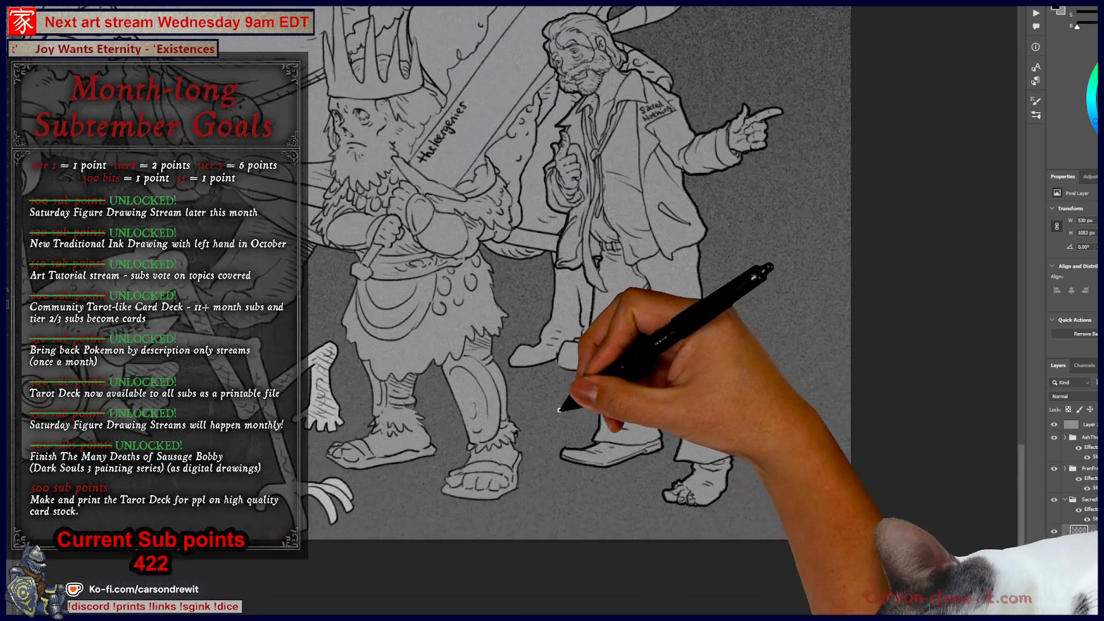
# Pan and zoom around the crowd, ending on the Incoming Drawing shield character.
pyautogui.moveTo(486, 390); pyautogui.dragTo(620, 483)
pyautogui.hotkey('ctrl', '-')
pyautogui.moveTo(670, 271); pyautogui.dragTo(796, 277)
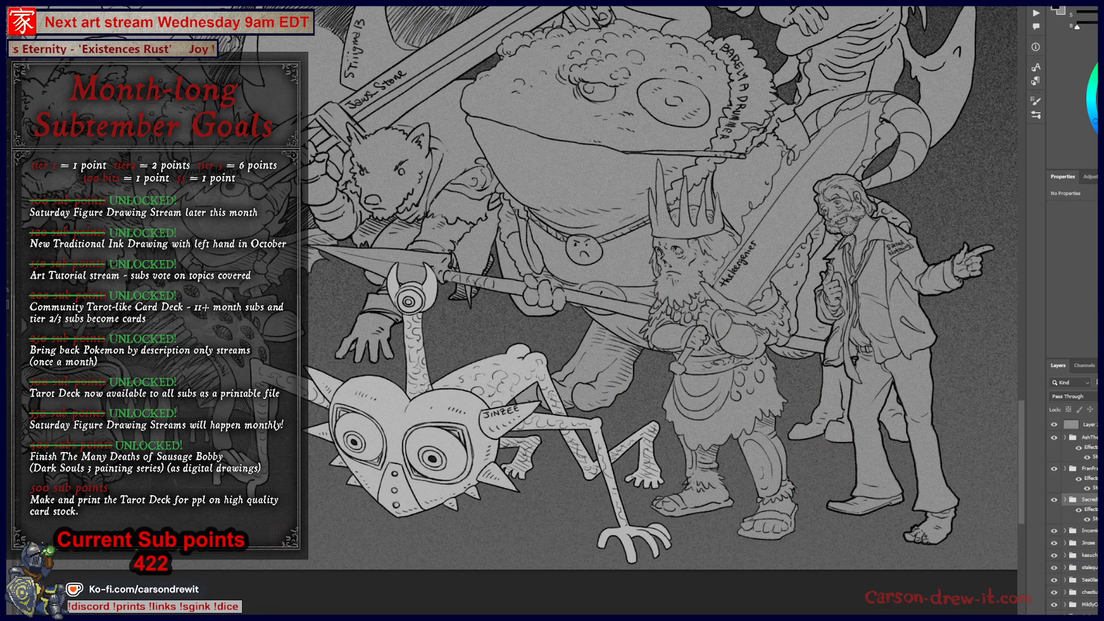
pyautogui.moveTo(431, 394)
pyautogui.mouseDown()
pyautogui.moveTo(493, 370)
pyautogui.moveTo(449, 380)
pyautogui.moveTo(525, 374)
pyautogui.moveTo(390, 387)
pyautogui.moveTo(653, 419)
pyautogui.mouseUp()
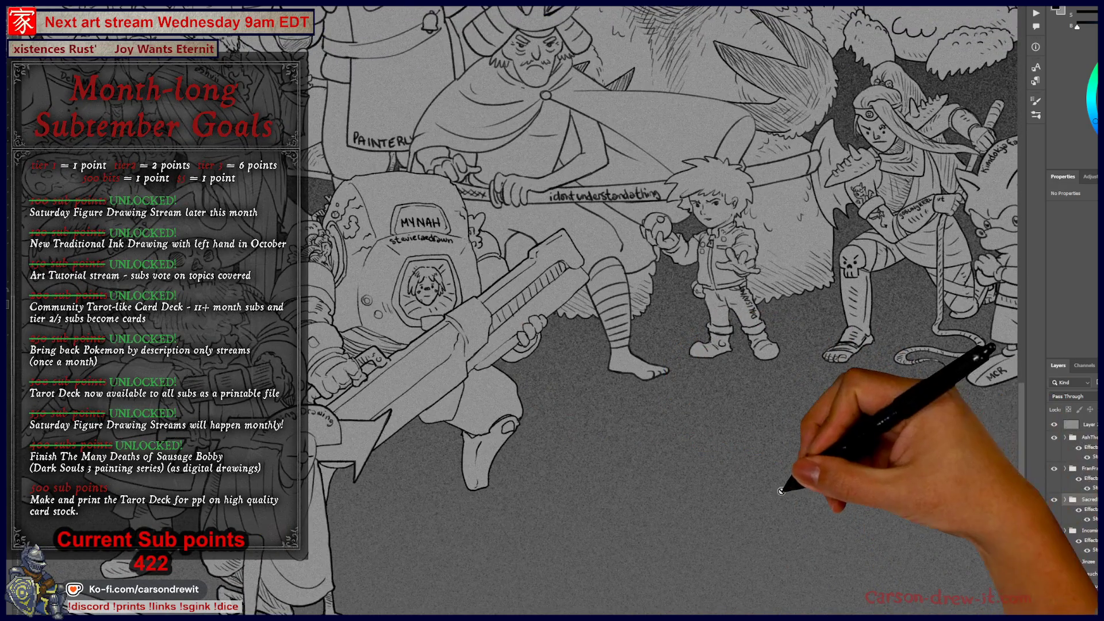
pyautogui.hotkey('ctrl', '-')
pyautogui.moveTo(592, 506)
pyautogui.mouseDown()
pyautogui.moveTo(585, 455)
pyautogui.moveTo(684, 401)
pyautogui.mouseUp()
pyautogui.hotkey('ctrl', '+')
pyautogui.hotkey('ctrl', '+')
pyautogui.hotkey('ctrl', '+')
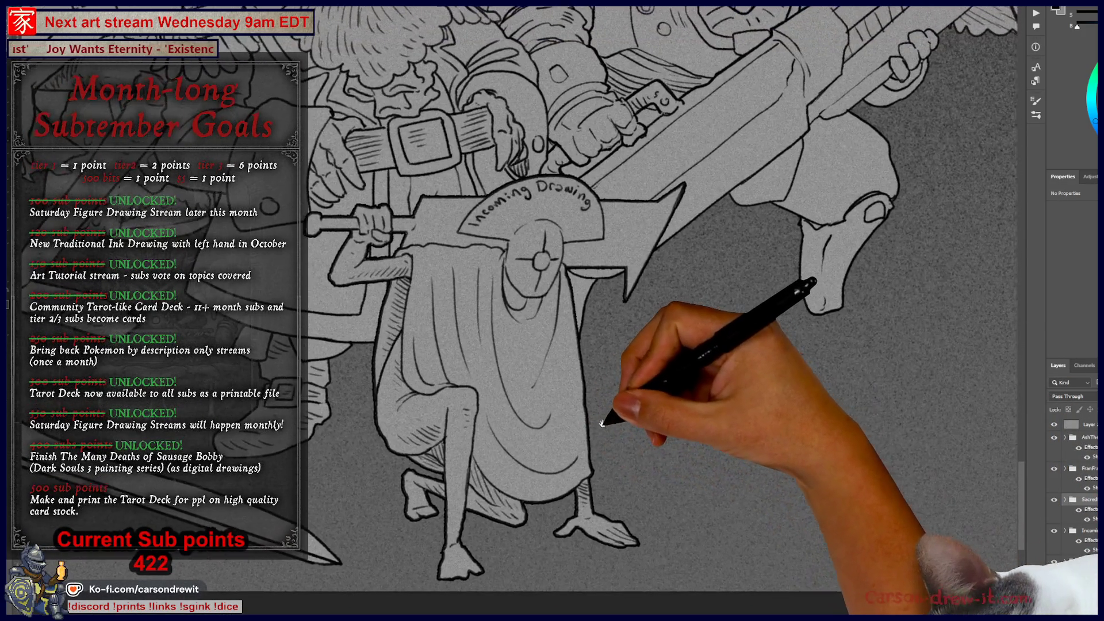
pyautogui.moveTo(602, 423); pyautogui.dragTo(588, 433)
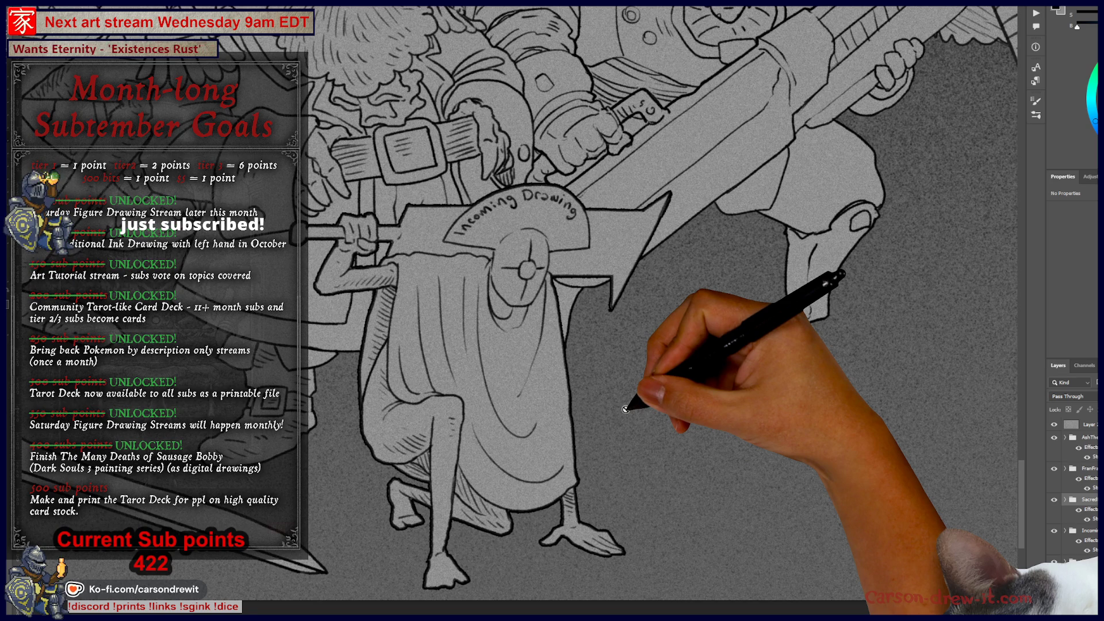
pyautogui.hotkey('ctrl', '-')
pyautogui.hotkey('ctrl', '-')
pyautogui.moveTo(708, 395)
pyautogui.mouseDown()
pyautogui.moveTo(647, 387)
pyautogui.moveTo(592, 408)
pyautogui.moveTo(539, 400)
pyautogui.moveTo(585, 395)
pyautogui.mouseUp()
pyautogui.hotkey('ctrl', '+')
pyautogui.hotkey('ctrl', '+')
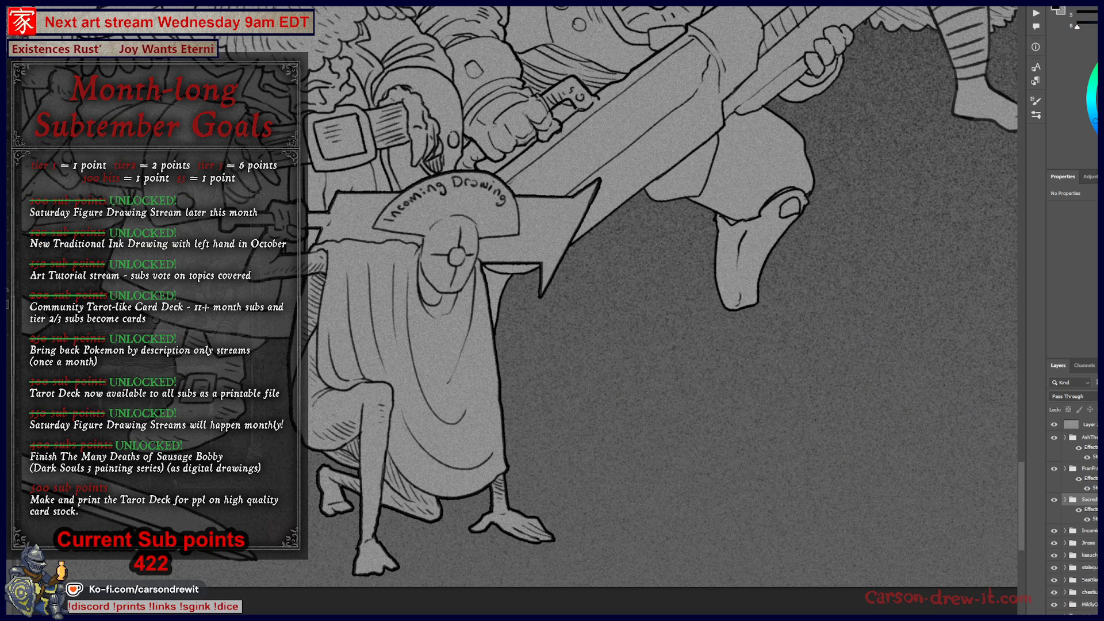
# Collapse the stroke-effect entries under three character layers and expand a fourth.
pyautogui.click(1095, 499)
pyautogui.click(1095, 468)
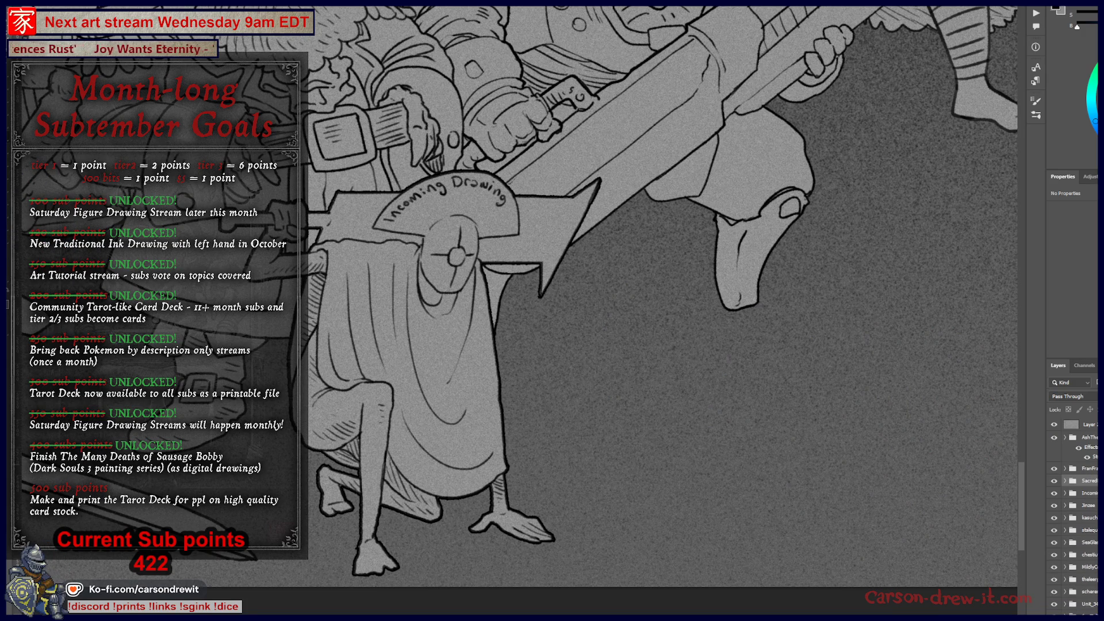
pyautogui.click(1095, 437)
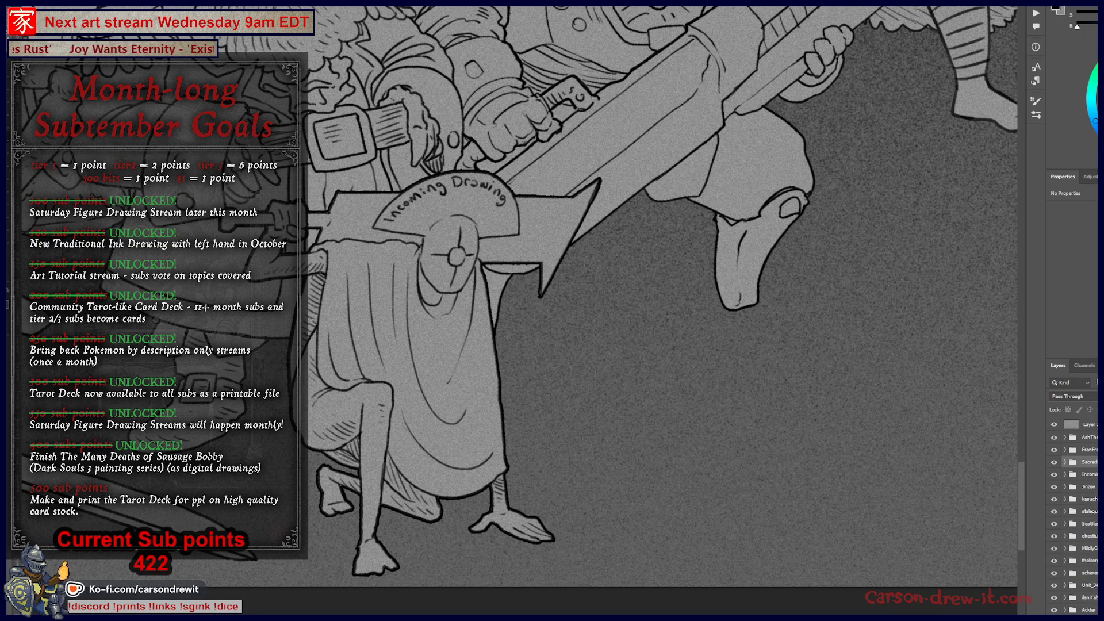
pyautogui.click(1096, 486)
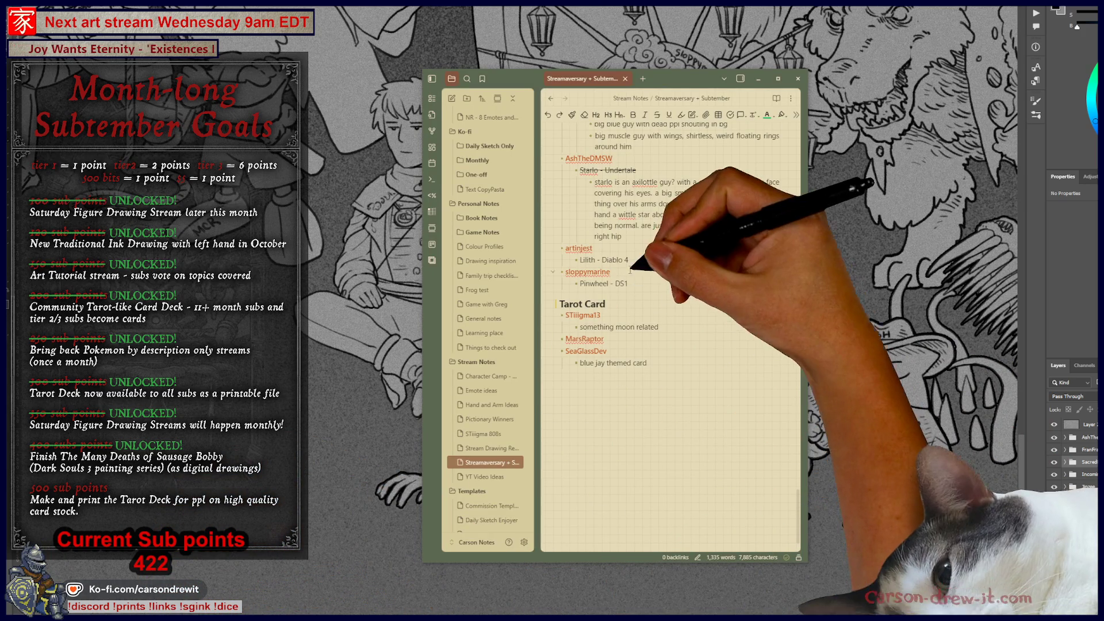
# Strike through the 'Lilith - Diablo 4' and 'Pinwheel - DS1' requests.
pyautogui.tripleClick(582, 260)
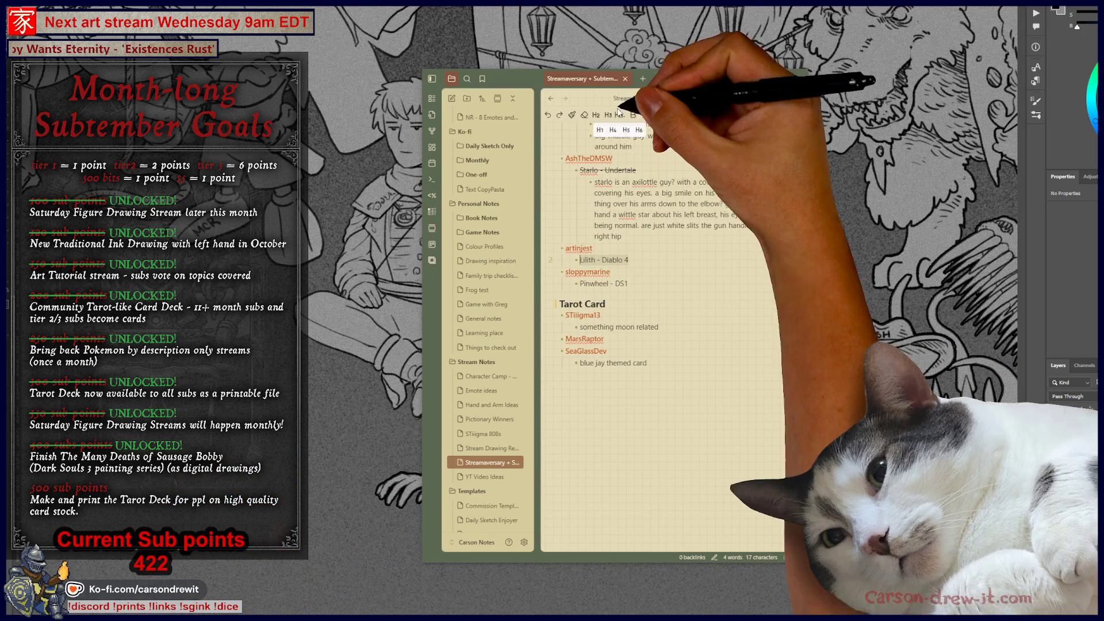
pyautogui.click(656, 115)
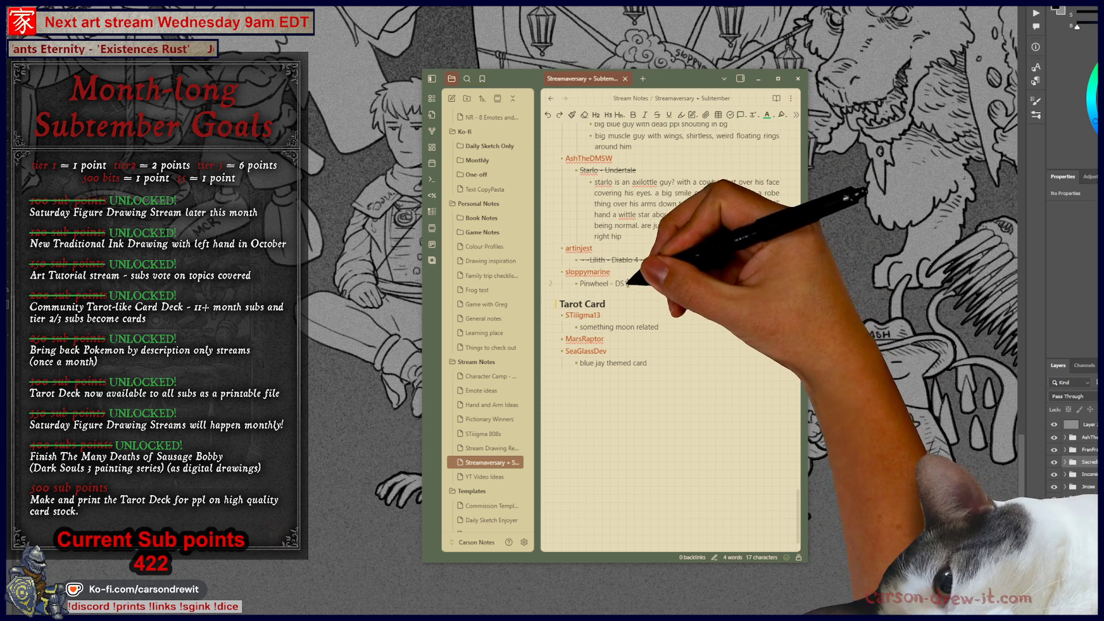
pyautogui.tripleClick(603, 283)
pyautogui.click(625, 115)
pyautogui.click(656, 115)
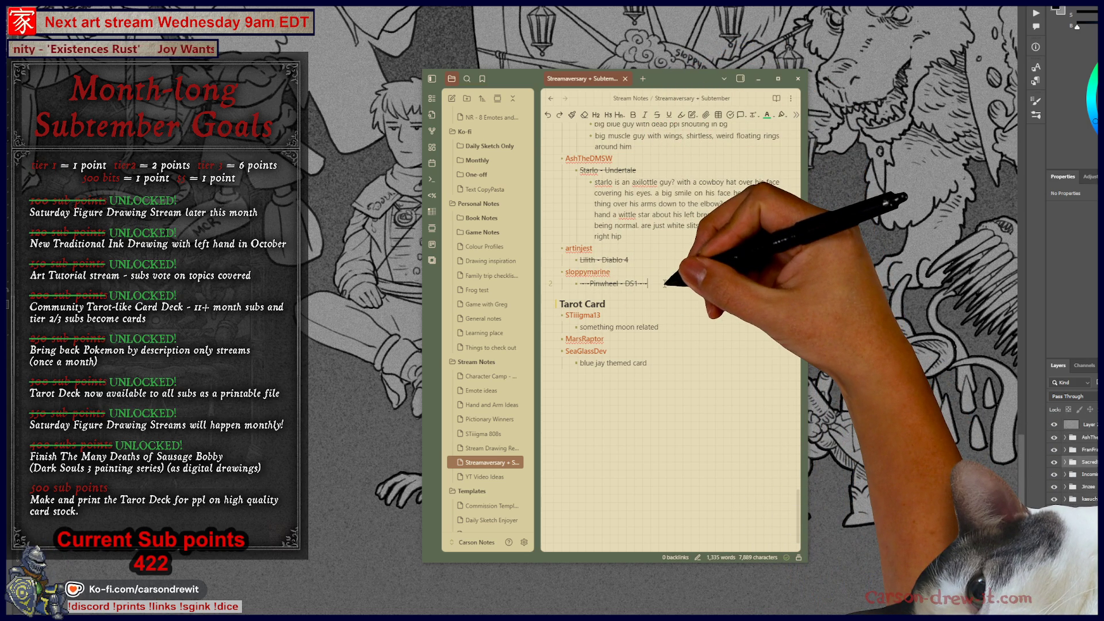
# Add a bold subscriber name line and paste the description under 'The Amphibious Talos - FF14'.
pyautogui.press('Return')
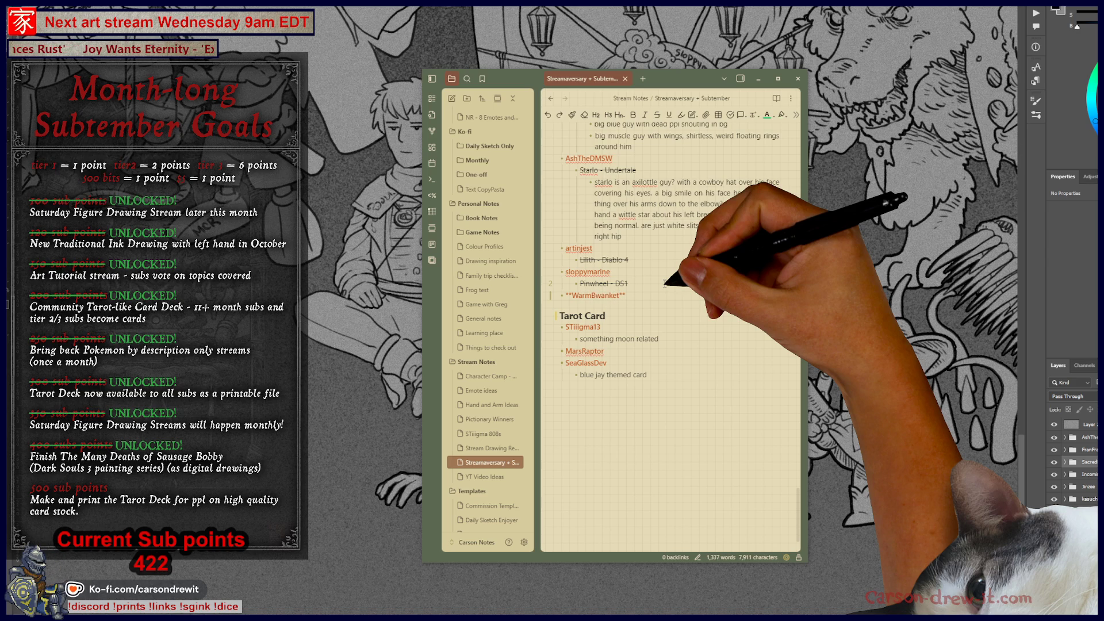
pyautogui.press('Return')
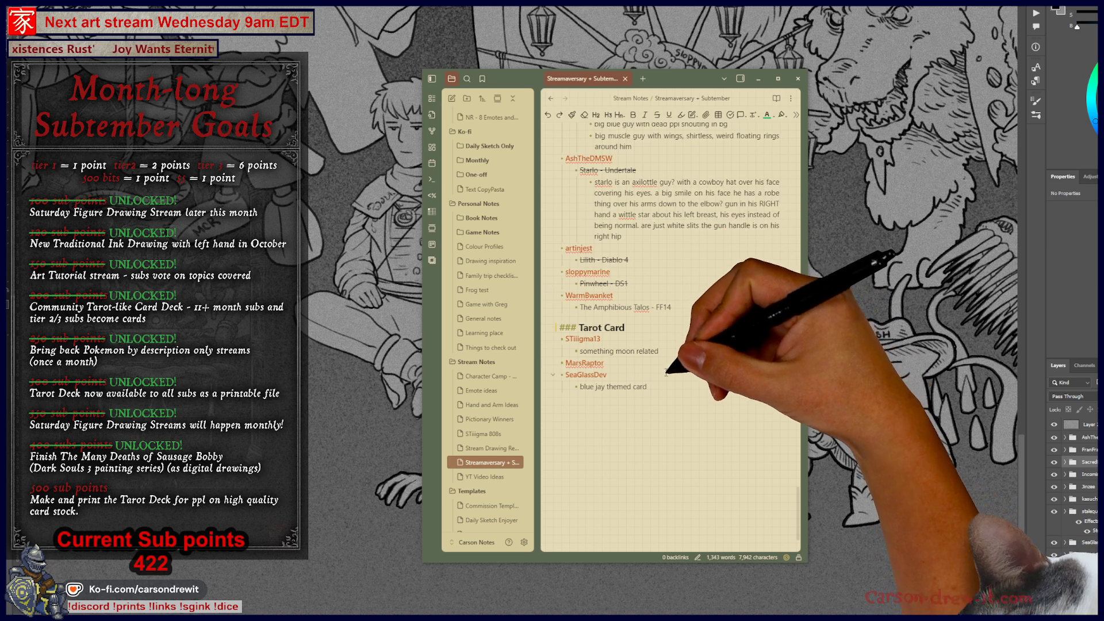
pyautogui.click(747, 375)
pyautogui.scroll(5, 704, 469)
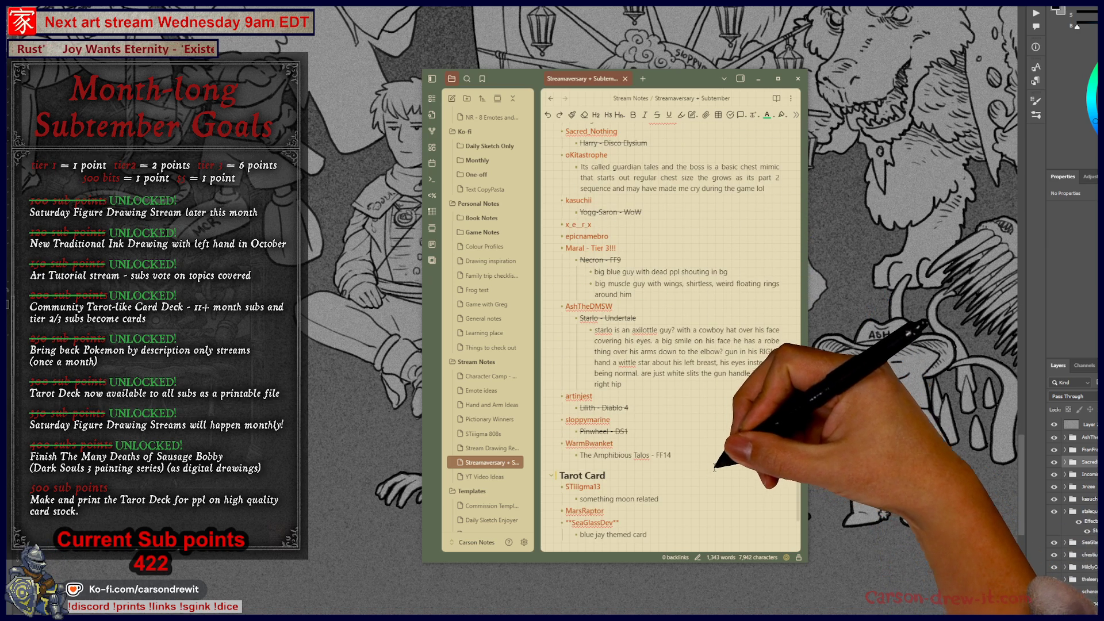
pyautogui.click(718, 463)
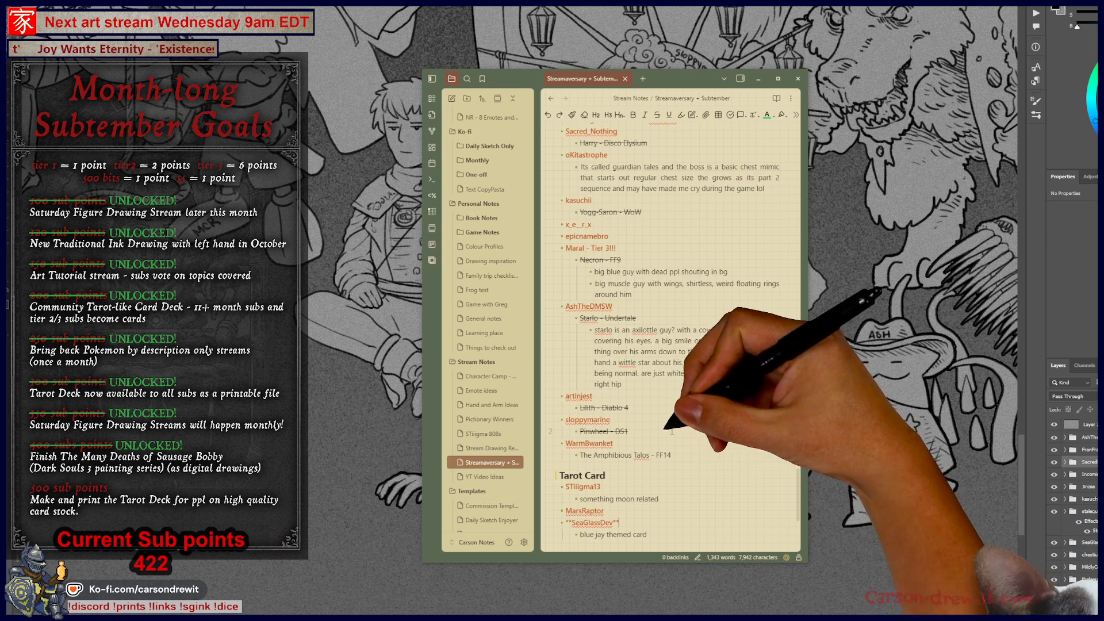
pyautogui.press('Return')
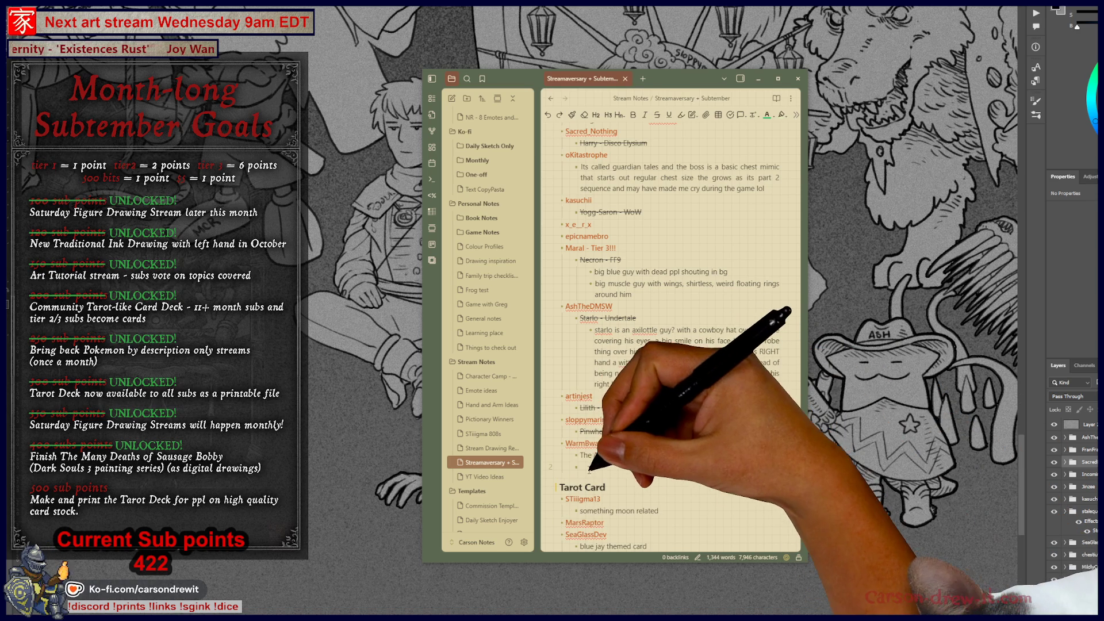
pyautogui.hotkey('ctrl', 'v')
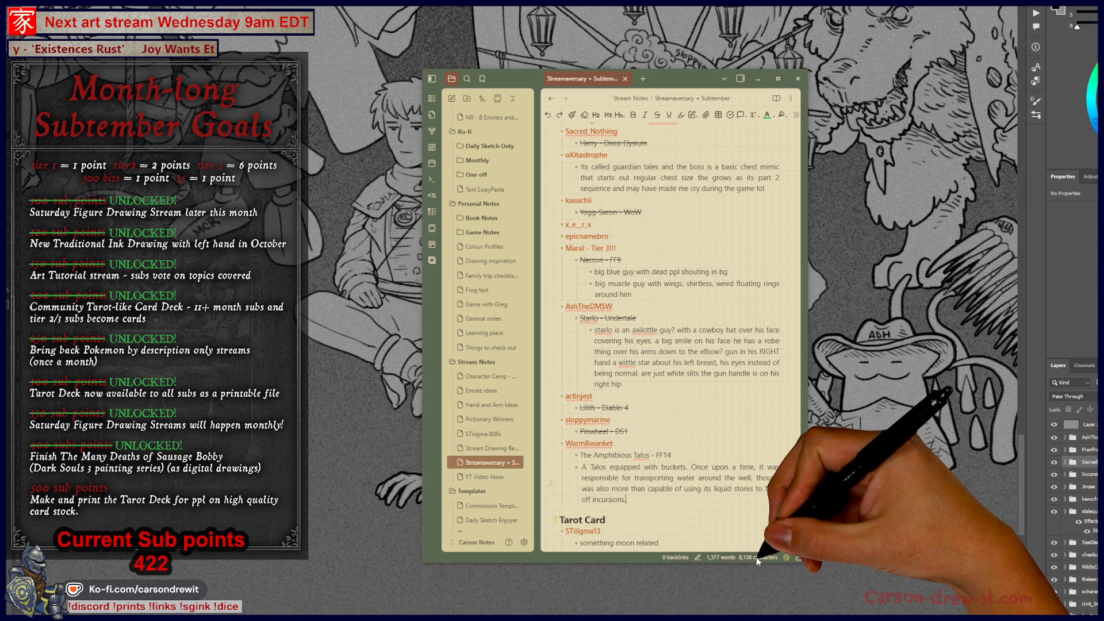
# Insert 'one robot' after Talos in the description and minimise Obsidian.
pyautogui.click(695, 517)
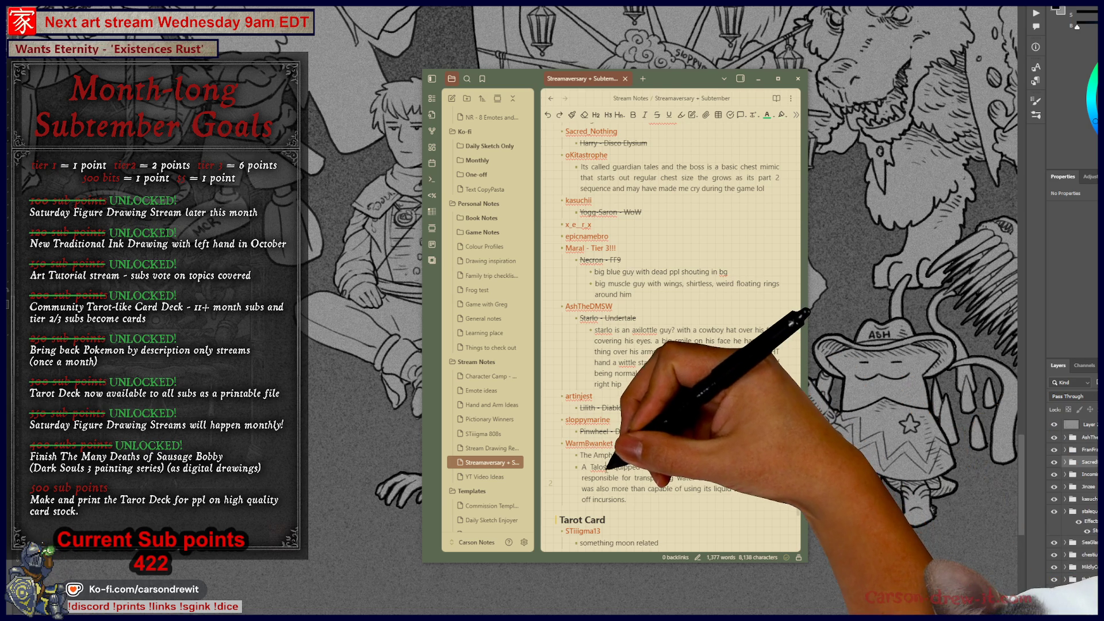
pyautogui.click(606, 467)
pyautogui.write('one robot')
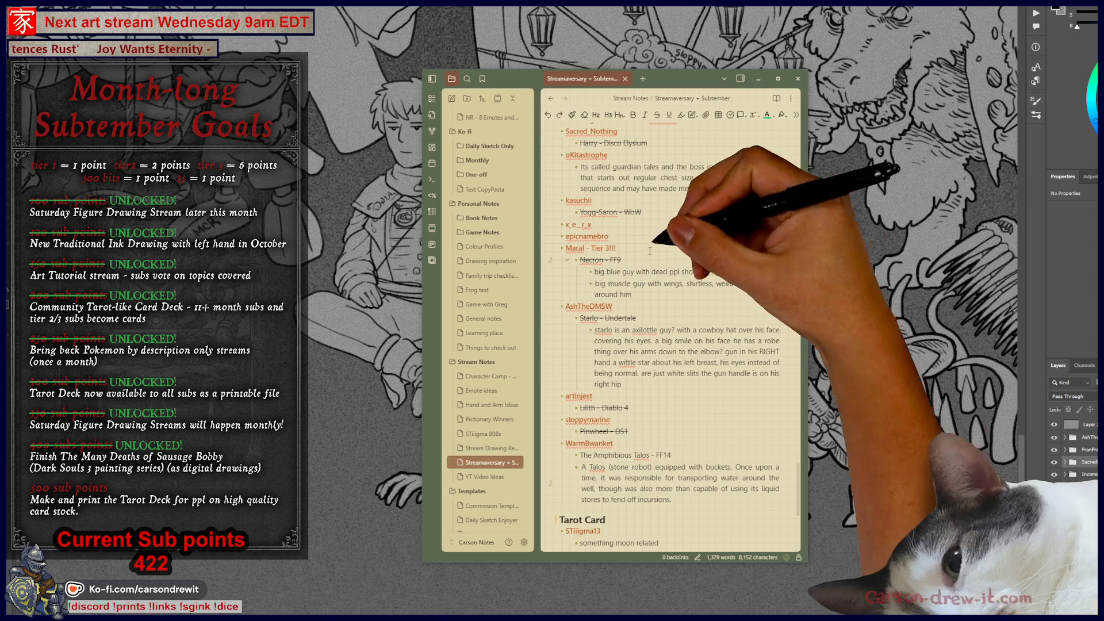
pyautogui.click(821, 609)
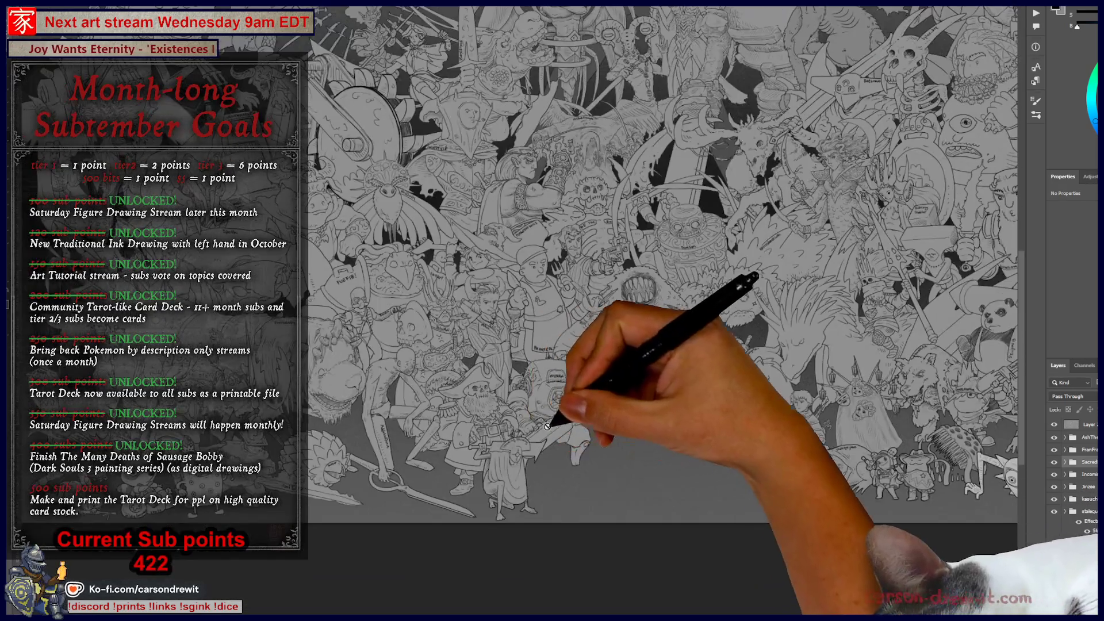
# Scroll up to the giant crowned figure at the top and zoom in around it.
pyautogui.moveTo(547, 426)
pyautogui.mouseDown()
pyautogui.moveTo(402, 443)
pyautogui.moveTo(314, 499)
pyautogui.moveTo(396, 492)
pyautogui.mouseUp()
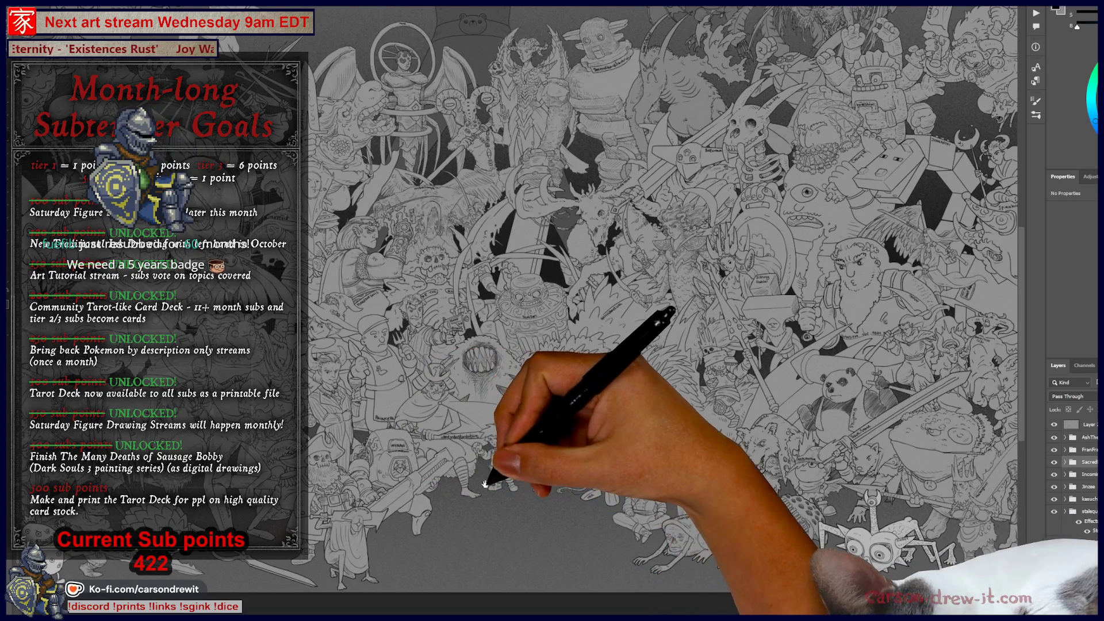
pyautogui.scroll(1, 437, 471)
pyautogui.scroll(1, 529, 431)
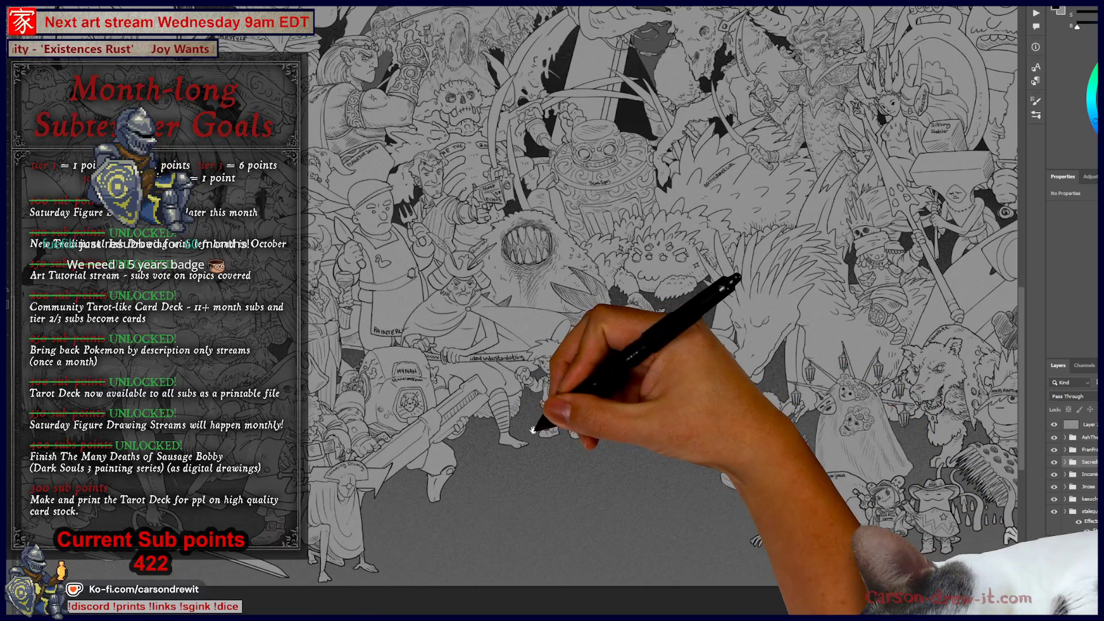
pyautogui.moveTo(529, 432); pyautogui.dragTo(562, 429)
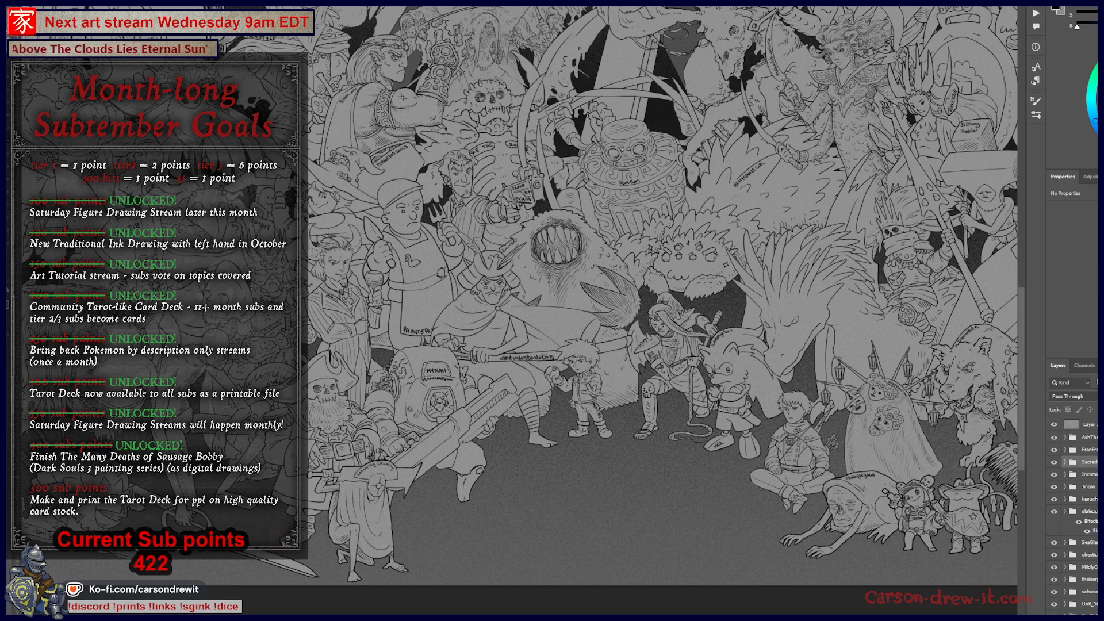
pyautogui.scroll(-3, 732, 376)
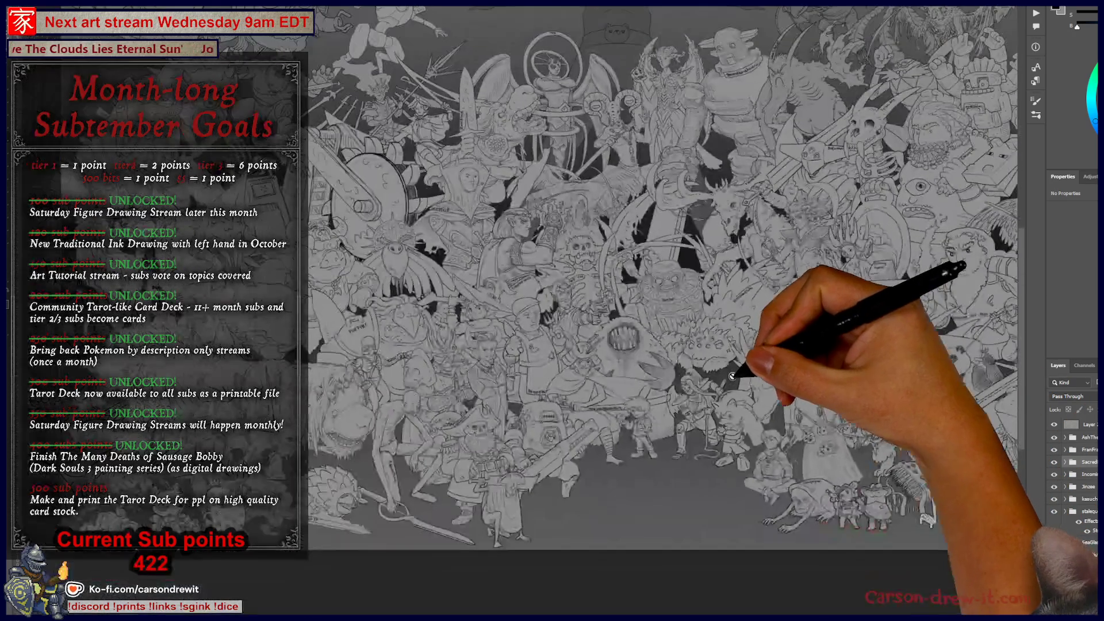
pyautogui.scroll(3, 716, 345)
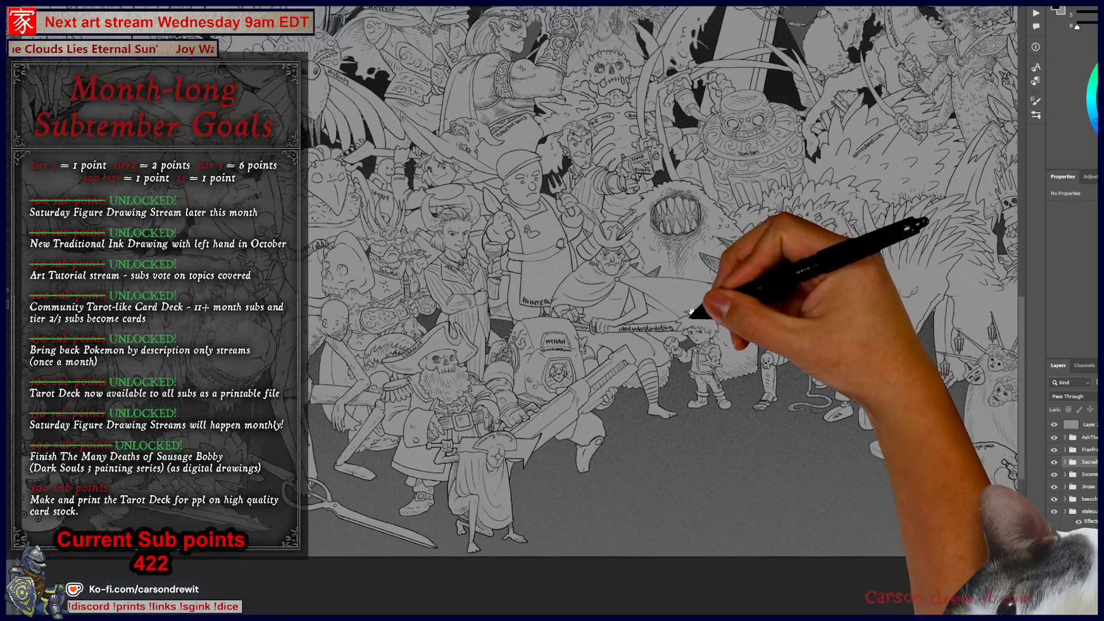
pyautogui.scroll(10, 698, 301)
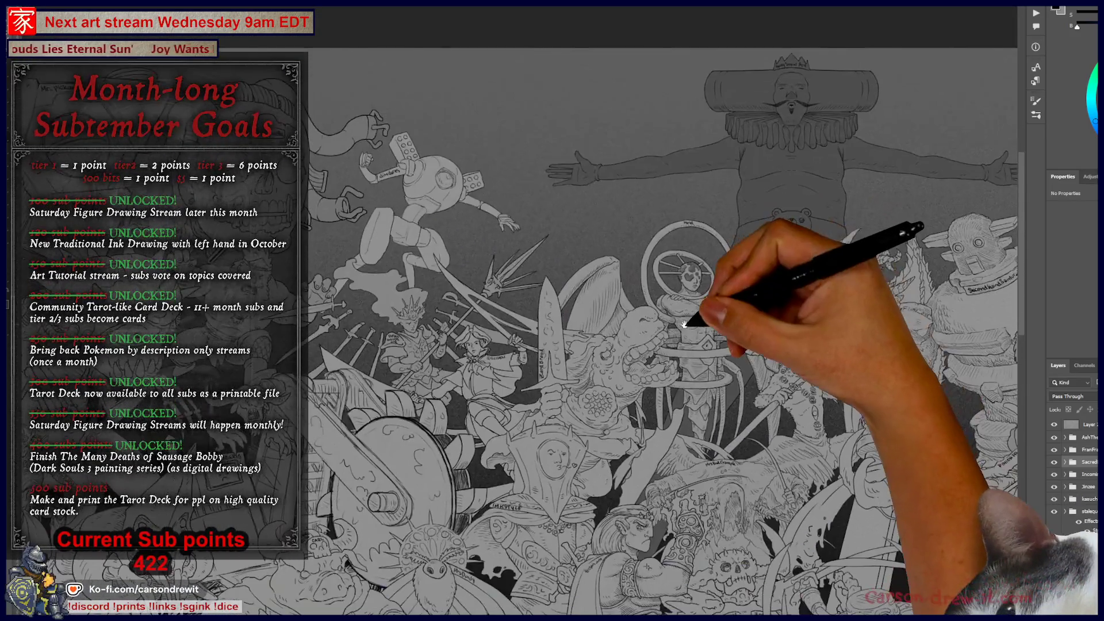
pyautogui.scroll(3, 684, 325)
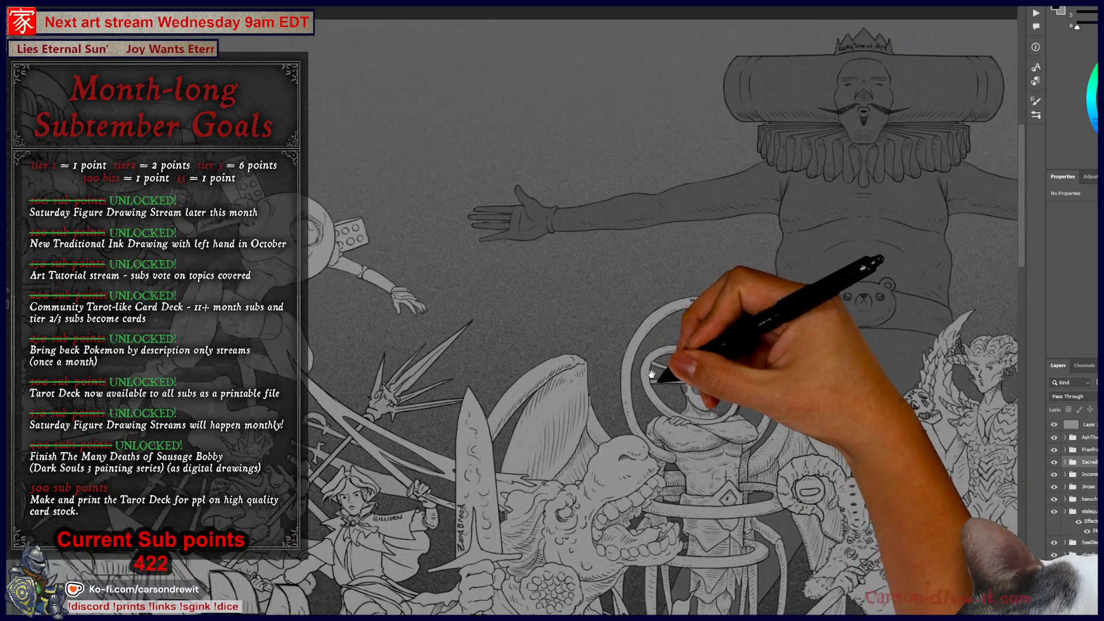
# Pan over to the robot with the Lego brick and drag it down and left.
pyautogui.moveTo(638, 368)
pyautogui.mouseDown()
pyautogui.moveTo(468, 414)
pyautogui.moveTo(204, 407)
pyautogui.mouseUp()
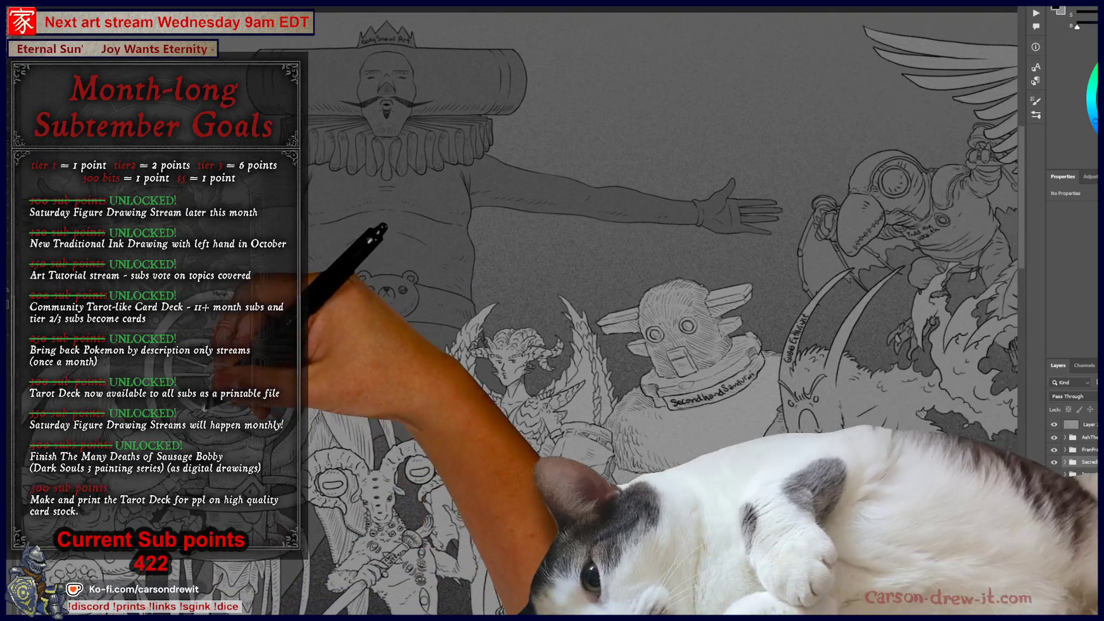
pyautogui.moveTo(429, 397); pyautogui.dragTo(492, 395)
pyautogui.moveTo(52, 345)
pyautogui.mouseDown()
pyautogui.moveTo(407, 370)
pyautogui.moveTo(525, 365)
pyautogui.moveTo(492, 296)
pyautogui.moveTo(370, 353)
pyautogui.moveTo(367, 366)
pyautogui.mouseUp()
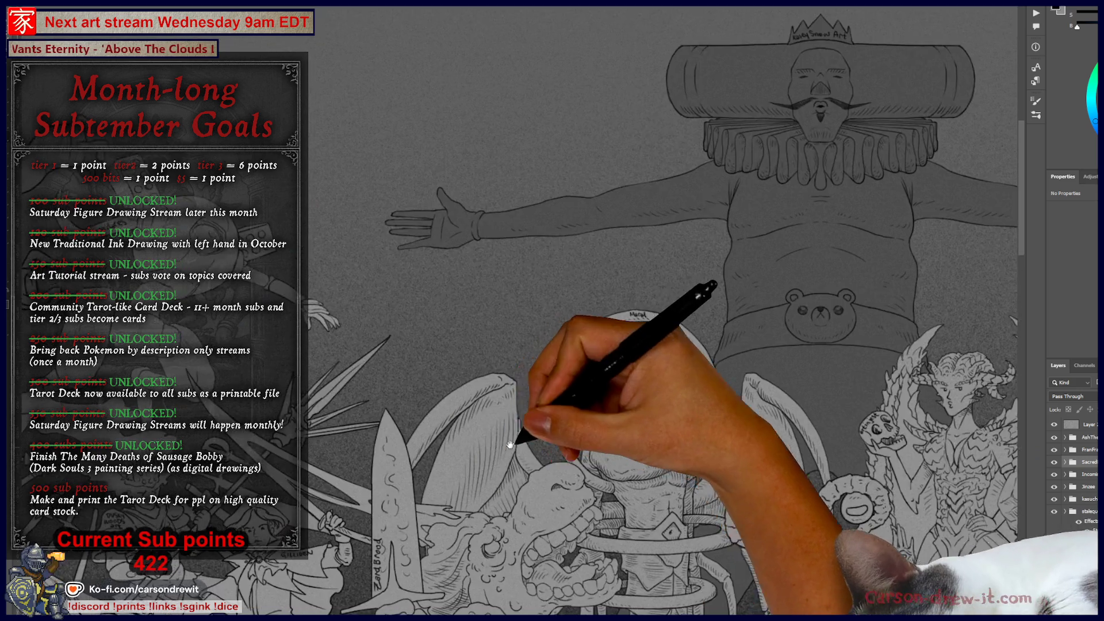
pyautogui.moveTo(977, 403)
pyautogui.mouseDown()
pyautogui.moveTo(712, 375)
pyautogui.moveTo(868, 469)
pyautogui.mouseUp()
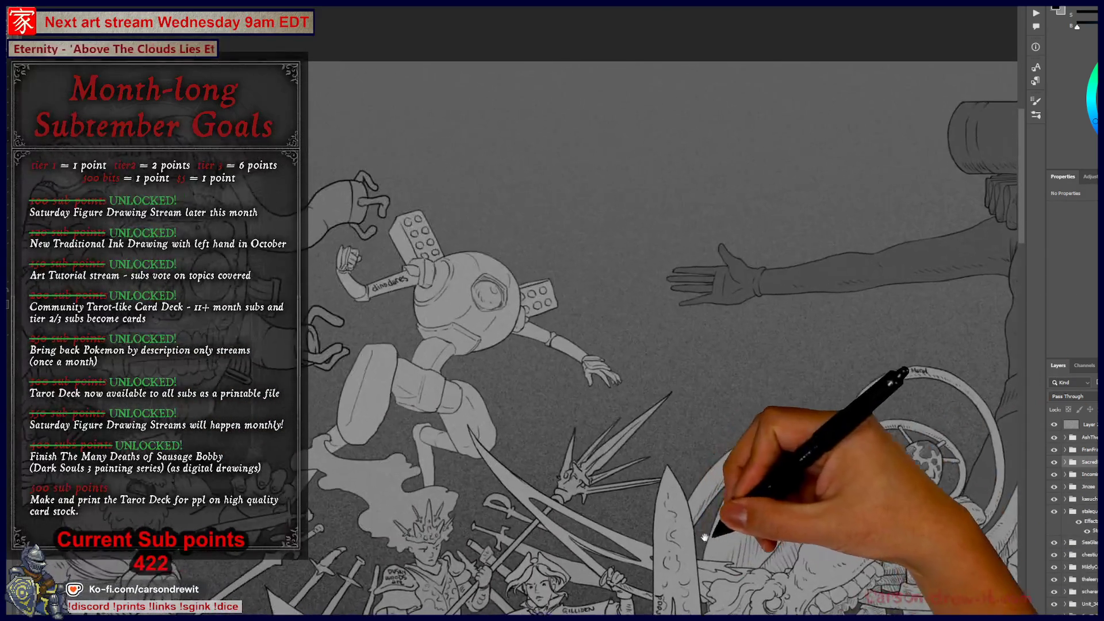
pyautogui.moveTo(444, 315); pyautogui.dragTo(660, 368)
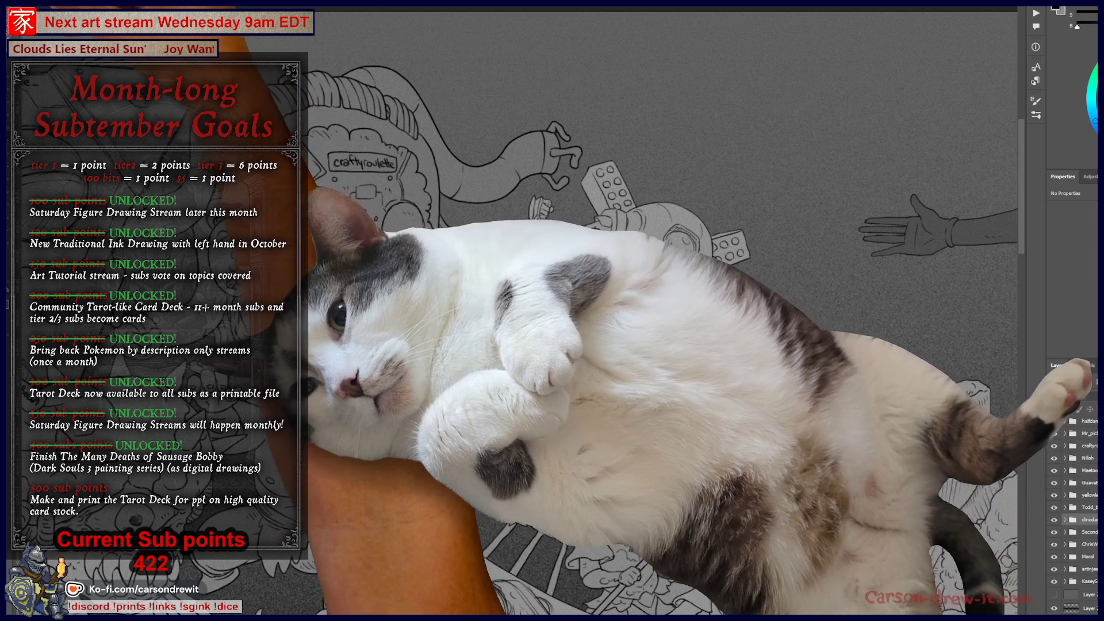
pyautogui.click(567, 254)
pyautogui.moveTo(566, 255)
pyautogui.mouseDown()
pyautogui.moveTo(526, 287)
pyautogui.moveTo(570, 288)
pyautogui.moveTo(556, 309)
pyautogui.moveTo(587, 308)
pyautogui.moveTo(490, 385)
pyautogui.moveTo(529, 389)
pyautogui.moveTo(552, 287)
pyautogui.moveTo(528, 324)
pyautogui.moveTo(561, 261)
pyautogui.moveTo(532, 270)
pyautogui.moveTo(644, 359)
pyautogui.moveTo(610, 296)
pyautogui.moveTo(598, 302)
pyautogui.moveTo(616, 307)
pyautogui.moveTo(629, 291)
pyautogui.moveTo(551, 269)
pyautogui.moveTo(582, 254)
pyautogui.moveTo(304, 141)
pyautogui.mouseUp()
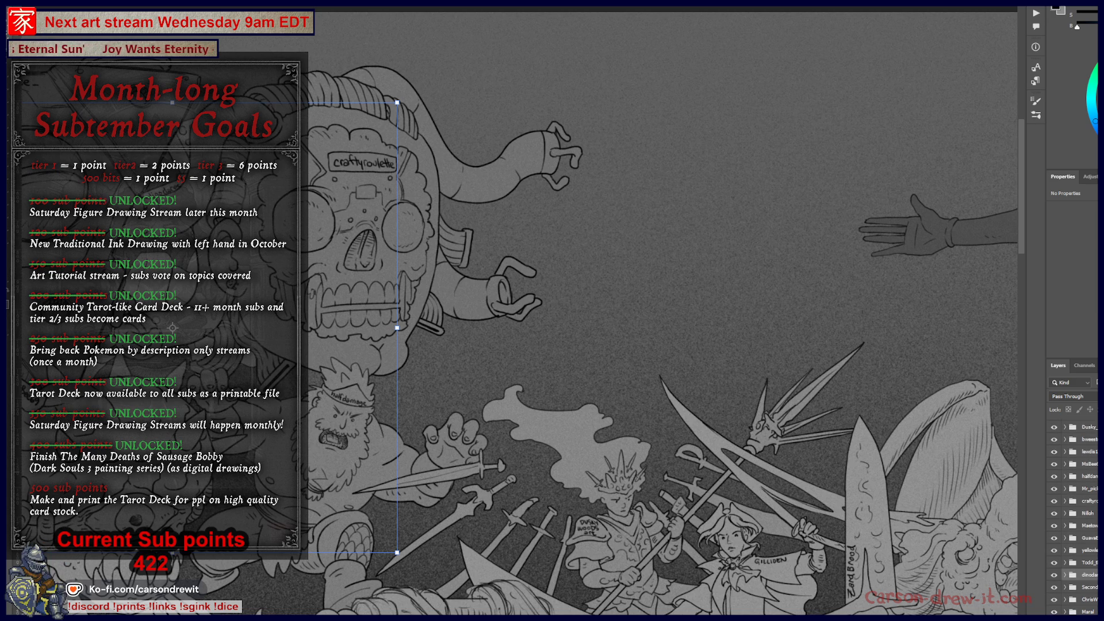
# Drag the big skull creature up and right, recentre on it, and raise it further.
pyautogui.scroll(2, 1093, 579)
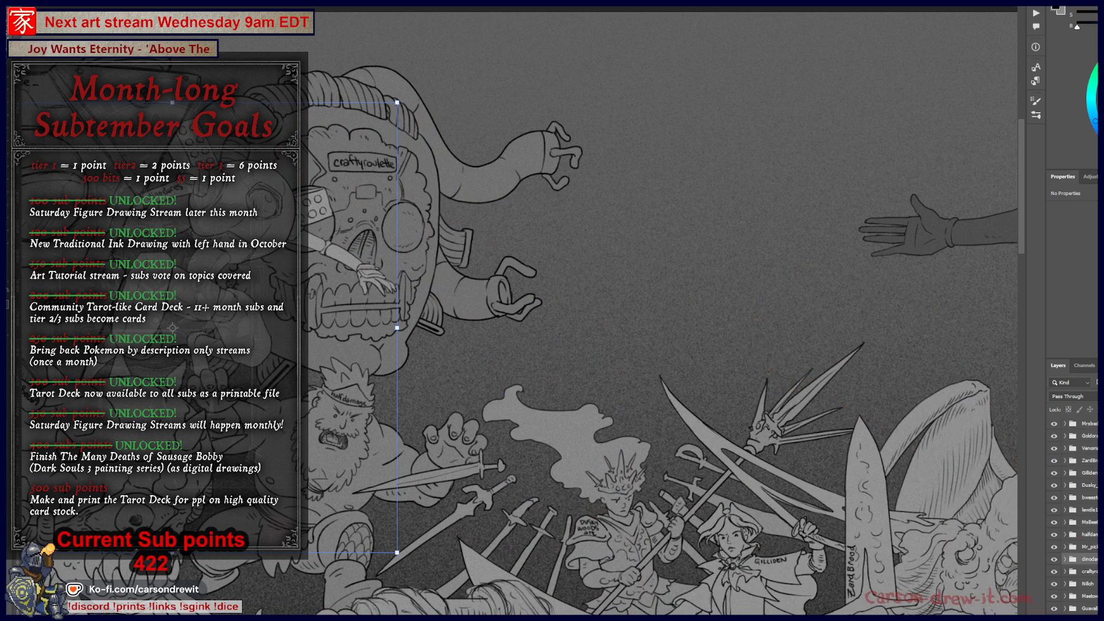
pyautogui.moveTo(419, 229)
pyautogui.mouseDown()
pyautogui.moveTo(561, 189)
pyautogui.moveTo(513, 170)
pyautogui.moveTo(506, 183)
pyautogui.moveTo(525, 153)
pyautogui.moveTo(546, 362)
pyautogui.moveTo(537, 369)
pyautogui.moveTo(529, 336)
pyautogui.mouseUp()
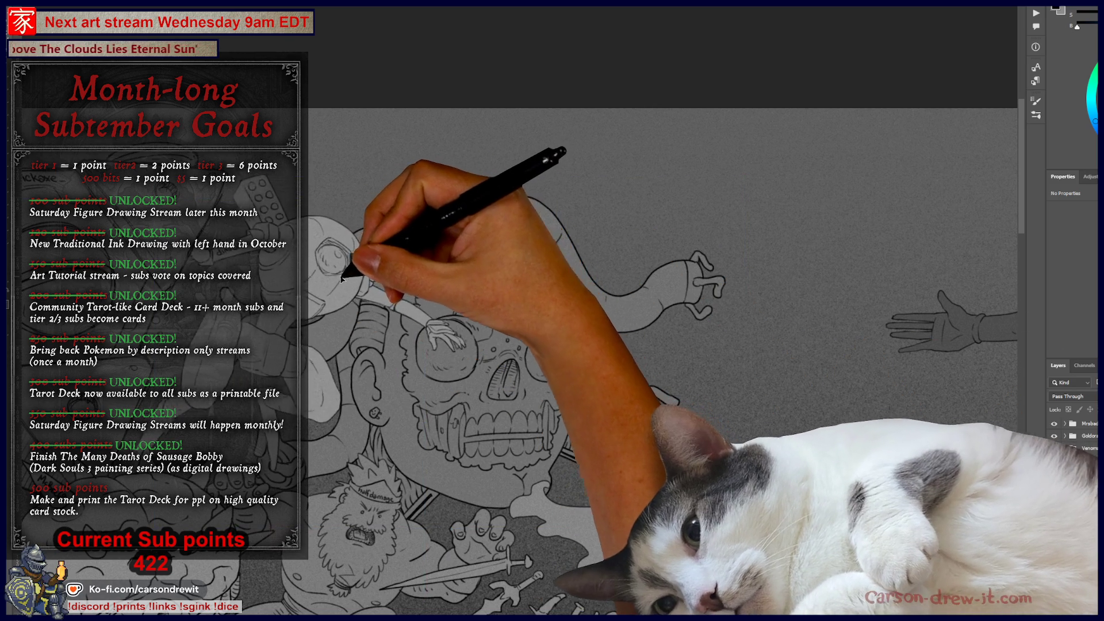
pyautogui.click(318, 292)
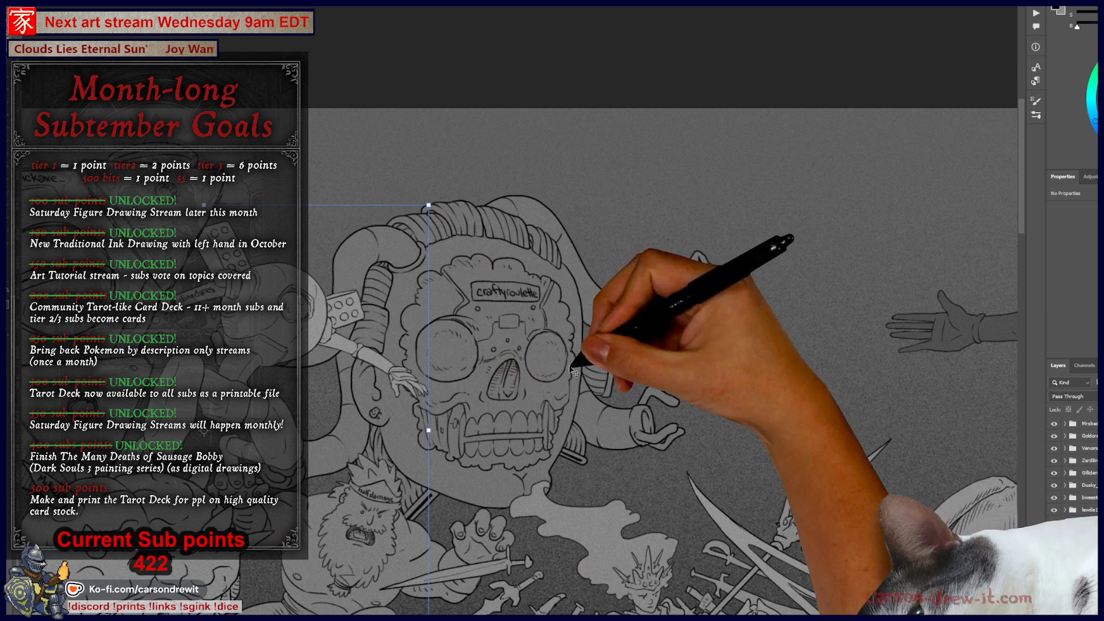
pyautogui.moveTo(362, 374)
pyautogui.mouseDown()
pyautogui.moveTo(524, 376)
pyautogui.moveTo(645, 266)
pyautogui.moveTo(644, 311)
pyautogui.moveTo(493, 253)
pyautogui.moveTo(347, 268)
pyautogui.mouseUp()
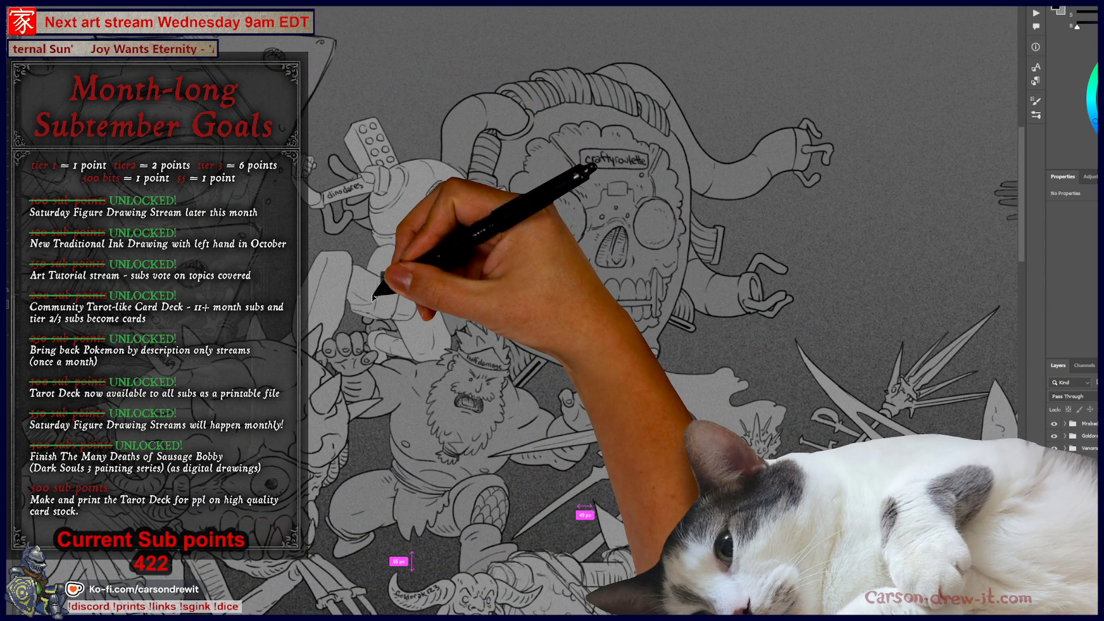
pyautogui.moveTo(495, 327); pyautogui.dragTo(420, 382)
pyautogui.moveTo(517, 374); pyautogui.dragTo(499, 395)
pyautogui.moveTo(531, 260)
pyautogui.mouseDown()
pyautogui.moveTo(546, 193)
pyautogui.moveTo(563, 200)
pyautogui.mouseUp()
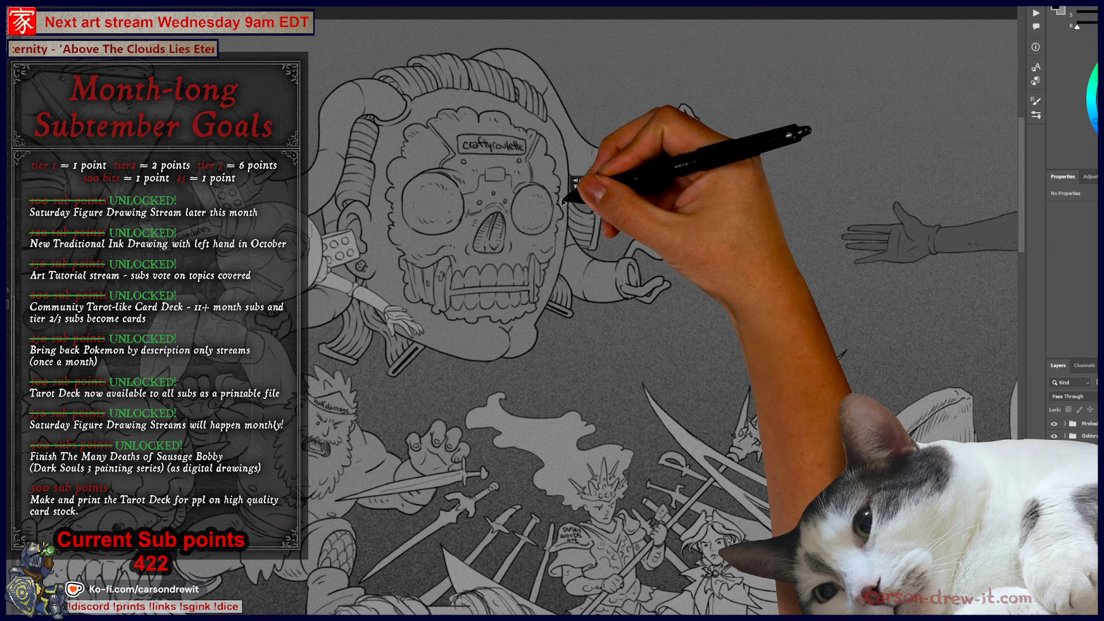
pyautogui.hotkey('ctrl', '-')
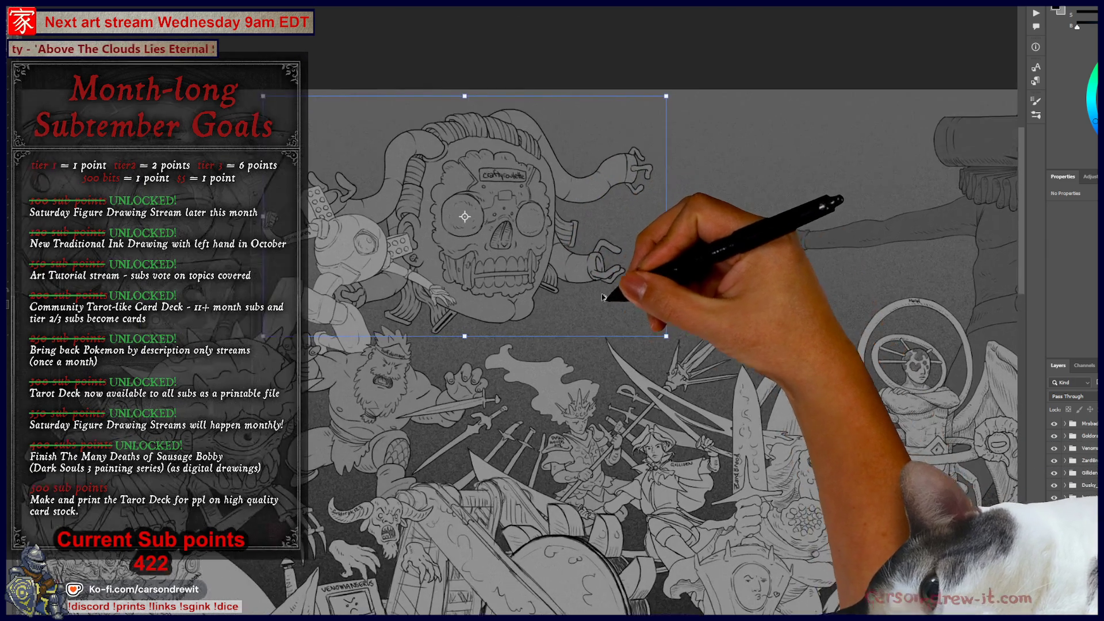
pyautogui.hotkey('ctrl', '+')
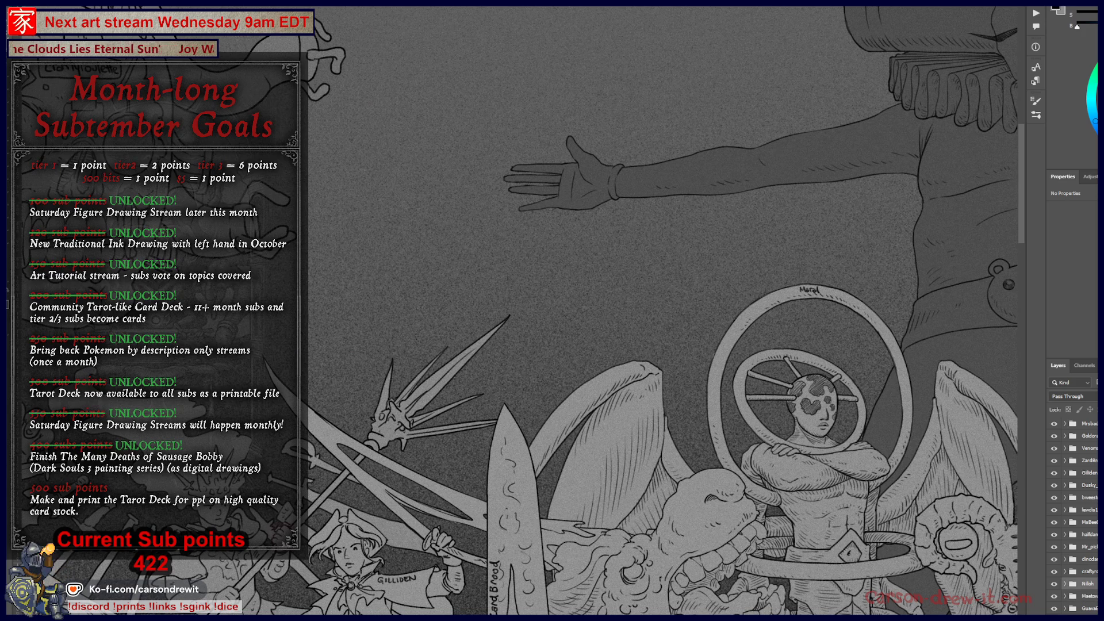
# Frame the giant's arm on the right and make Layer 1, at the bottom of the Layers panel, active.
pyautogui.scroll(-3, 1074, 515)
pyautogui.click(1081, 595)
pyautogui.click(1081, 581)
pyautogui.scroll(5, 1072, 512)
pyautogui.scroll(5, 1070, 494)
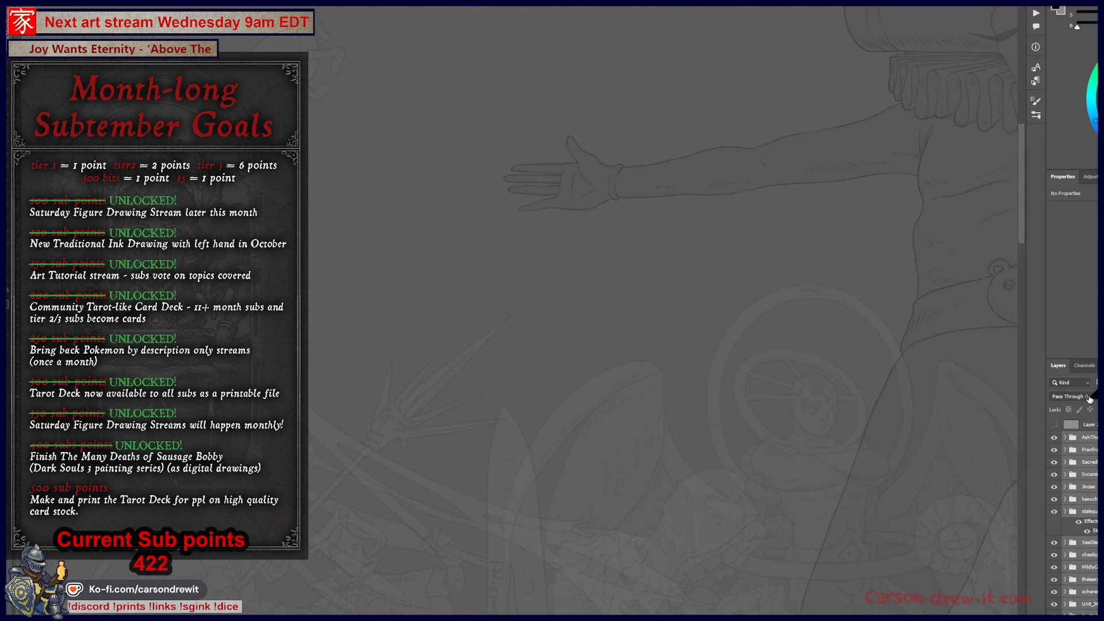
pyautogui.moveTo(764, 492); pyautogui.dragTo(934, 401)
pyautogui.scroll(10, 1072, 517)
pyautogui.scroll(-10, 1072, 518)
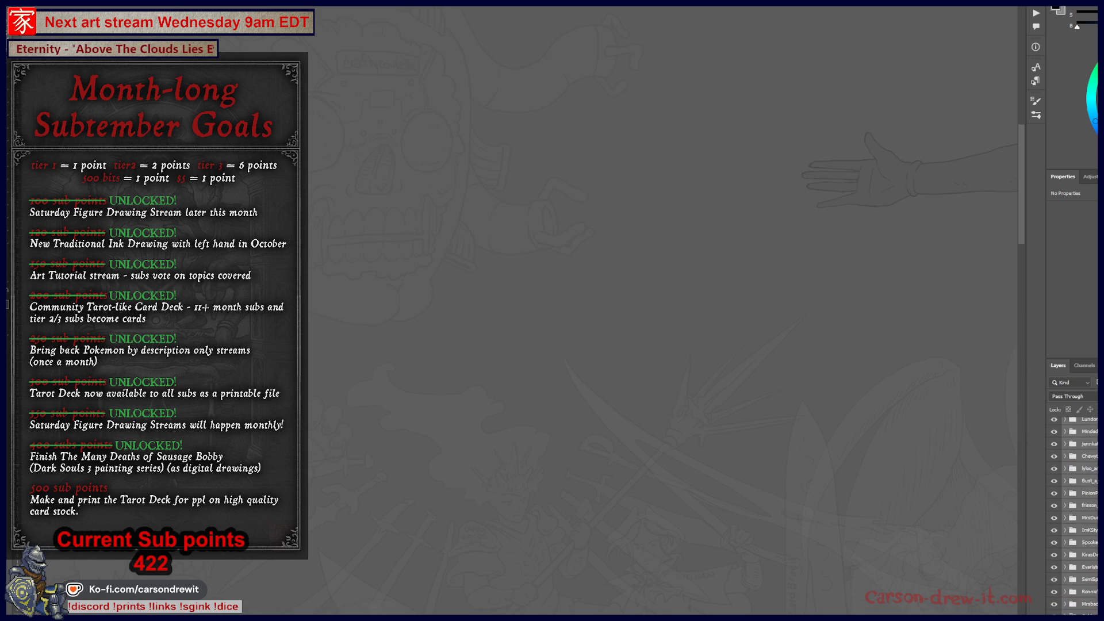
pyautogui.click(1084, 594)
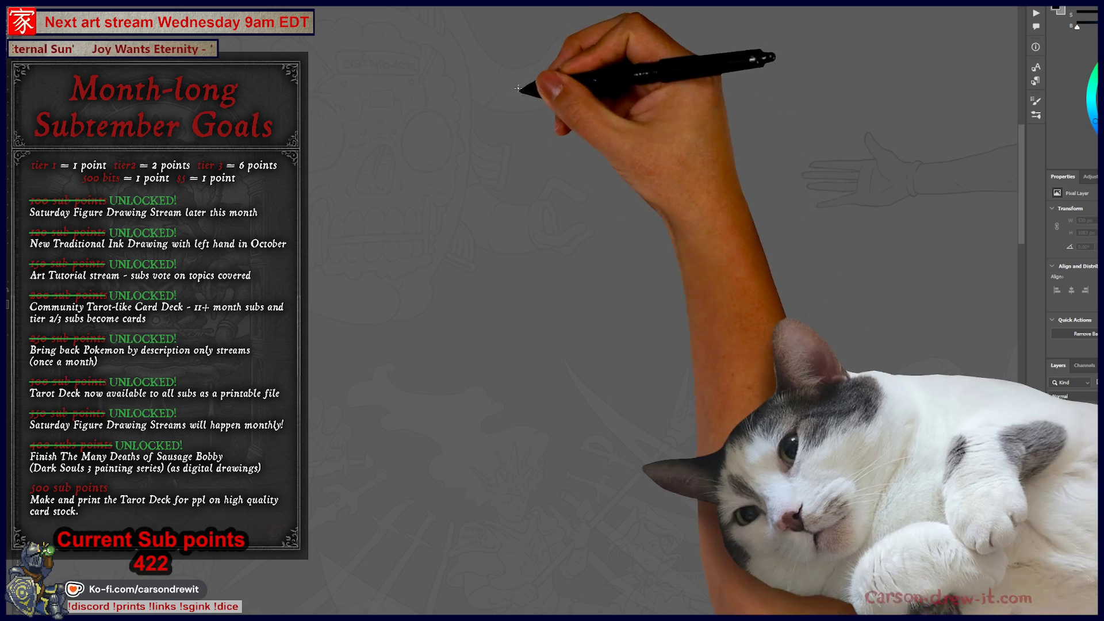
# Sketch the new figure's arched body, base line, lower body and left-side strokes below the giant's hand.
pyautogui.moveTo(653, 247); pyautogui.dragTo(389, 266)
pyautogui.moveTo(378, 352)
pyautogui.mouseDown()
pyautogui.moveTo(402, 184)
pyautogui.moveTo(572, 104)
pyautogui.moveTo(633, 352)
pyautogui.mouseUp()
pyautogui.moveTo(390, 412); pyautogui.dragTo(615, 405)
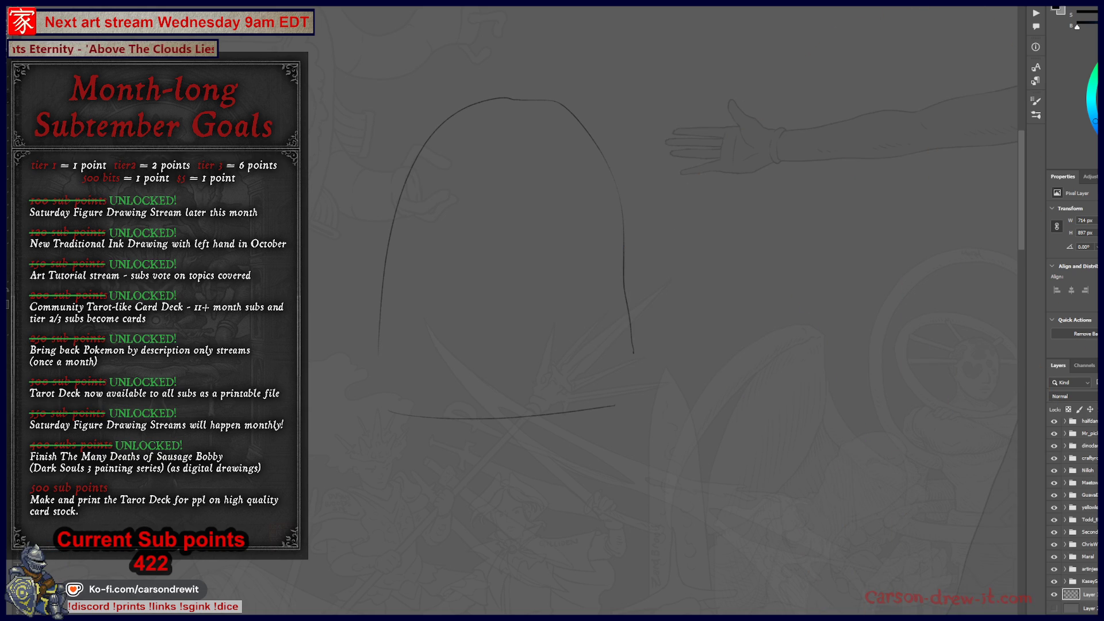
pyautogui.moveTo(559, 373)
pyautogui.mouseDown()
pyautogui.moveTo(606, 334)
pyautogui.moveTo(666, 358)
pyautogui.moveTo(685, 391)
pyautogui.mouseUp()
pyautogui.moveTo(678, 447); pyautogui.dragTo(664, 483)
pyautogui.moveTo(575, 422)
pyautogui.mouseDown()
pyautogui.moveTo(592, 475)
pyautogui.moveTo(583, 497)
pyautogui.mouseUp()
pyautogui.moveTo(572, 493); pyautogui.dragTo(658, 511)
pyautogui.moveTo(452, 412); pyautogui.dragTo(415, 486)
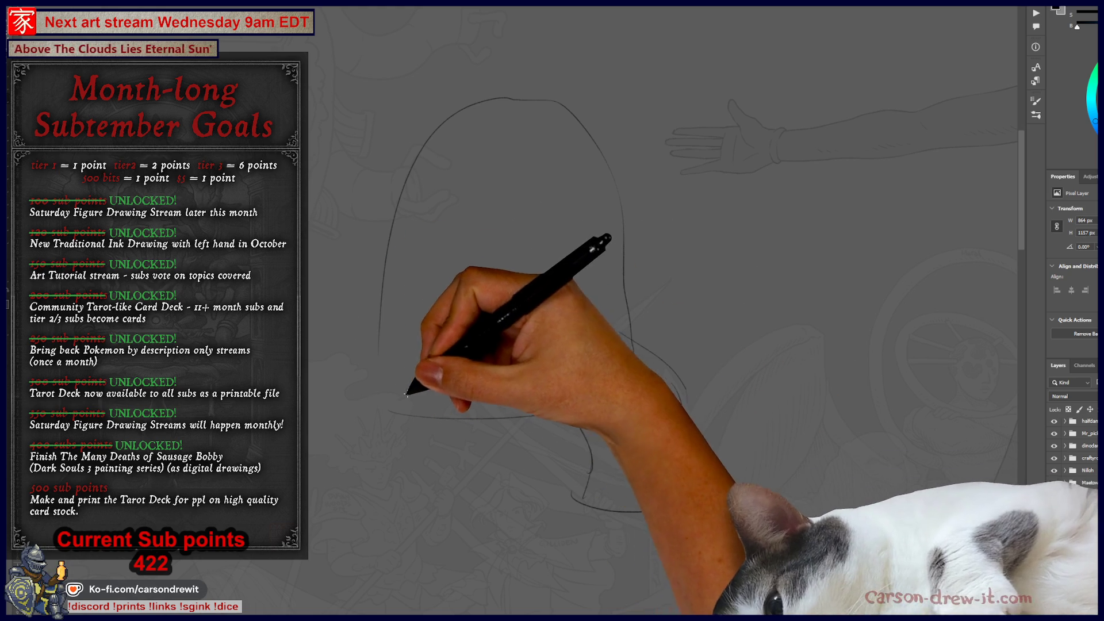
pyautogui.moveTo(357, 392)
pyautogui.mouseDown()
pyautogui.moveTo(364, 364)
pyautogui.moveTo(370, 394)
pyautogui.moveTo(327, 476)
pyautogui.moveTo(402, 500)
pyautogui.mouseUp()
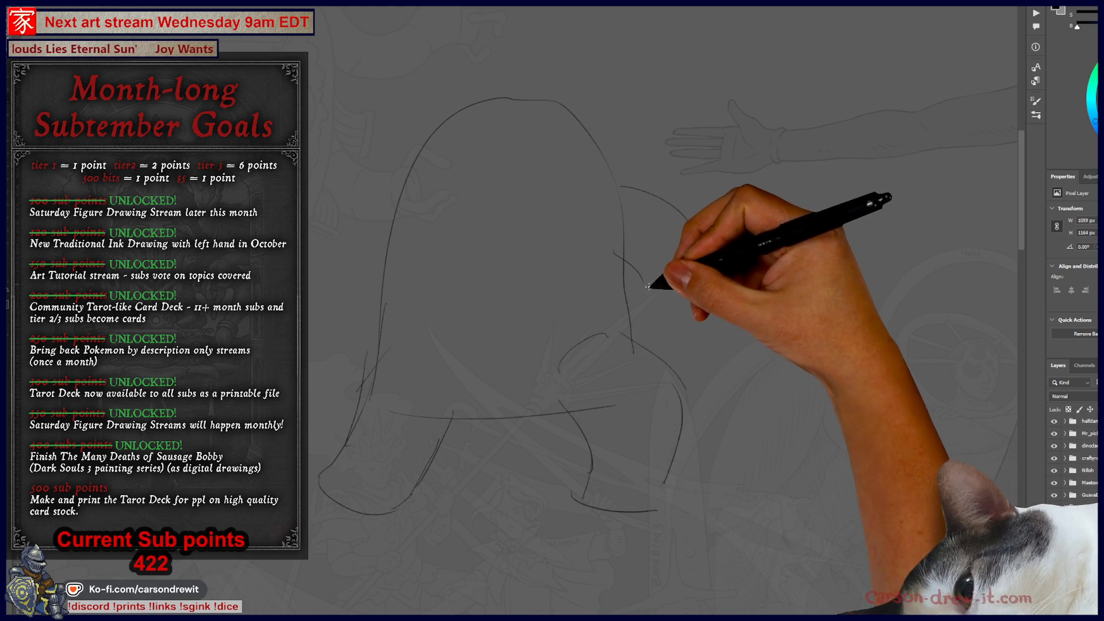
# Add the arm reaching right holding a bucket, refine the side curves, and undo the last stroke.
pyautogui.press('ctrl')
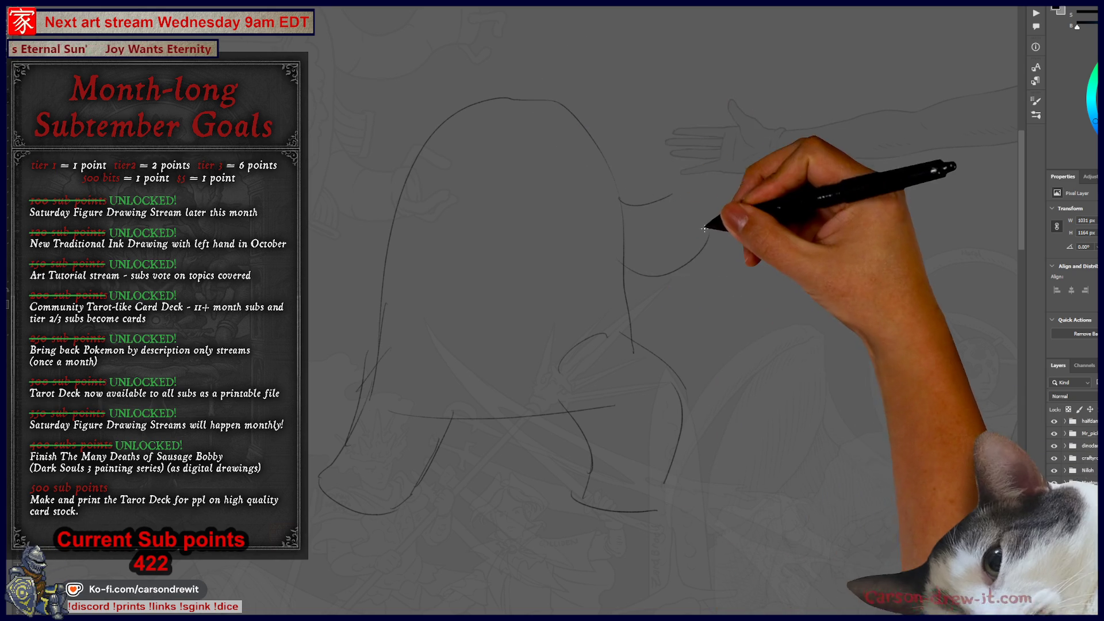
pyautogui.moveTo(309, 206); pyautogui.dragTo(328, 207)
pyautogui.moveTo(377, 262); pyautogui.dragTo(311, 266)
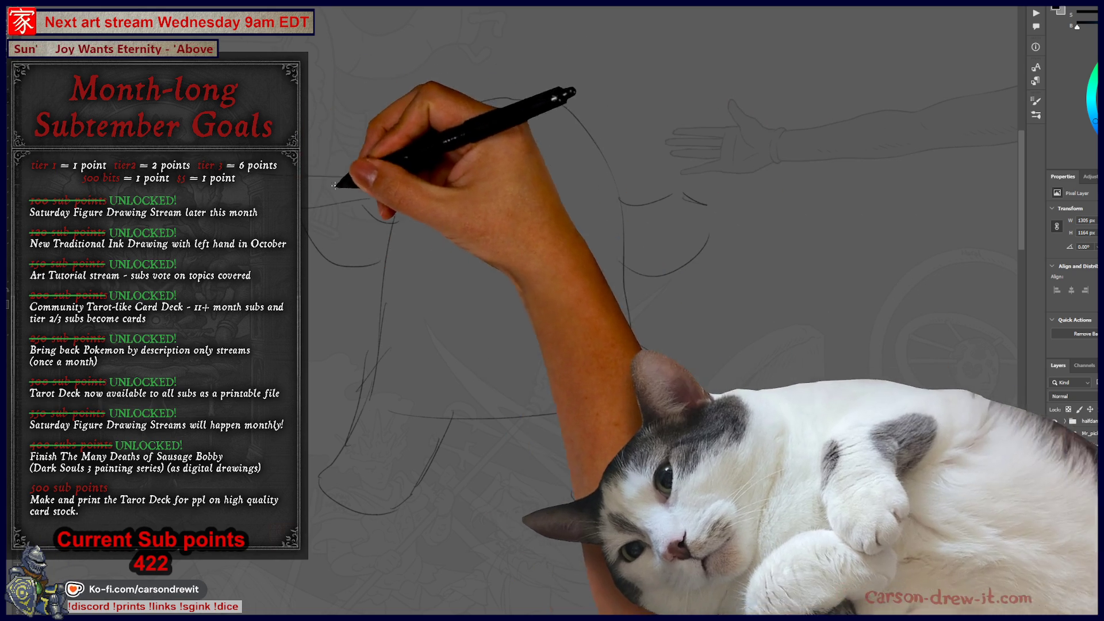
pyautogui.moveTo(617, 185); pyautogui.dragTo(805, 182)
pyautogui.moveTo(621, 200)
pyautogui.mouseDown()
pyautogui.moveTo(707, 255)
pyautogui.moveTo(755, 233)
pyautogui.mouseUp()
pyautogui.moveTo(742, 283)
pyautogui.mouseDown()
pyautogui.moveTo(789, 281)
pyautogui.moveTo(796, 235)
pyautogui.mouseUp()
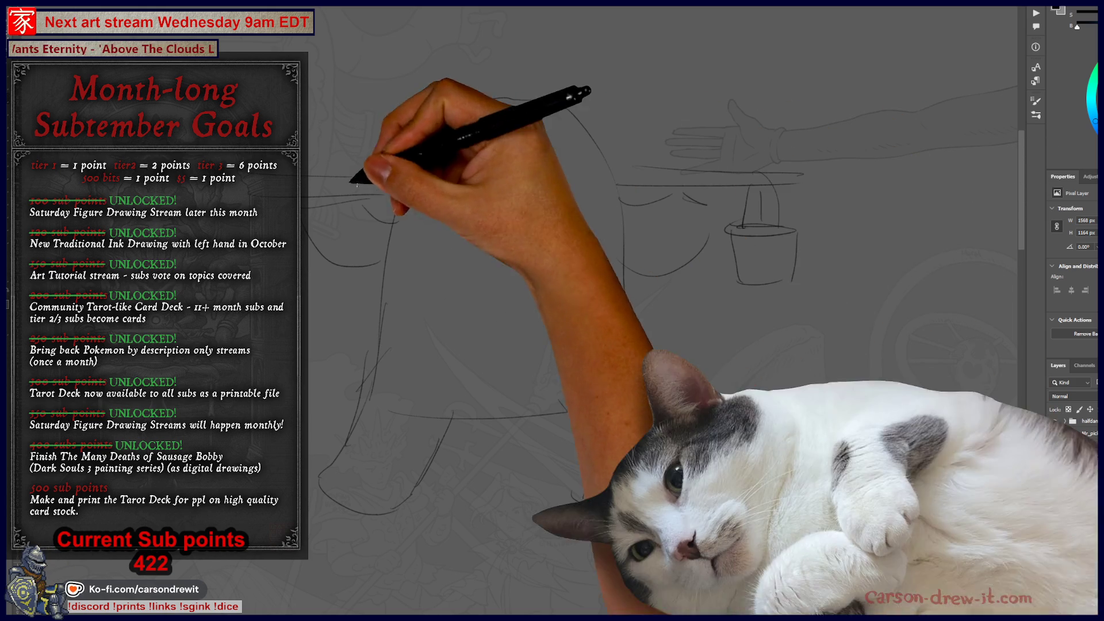
pyautogui.moveTo(607, 336); pyautogui.dragTo(561, 377)
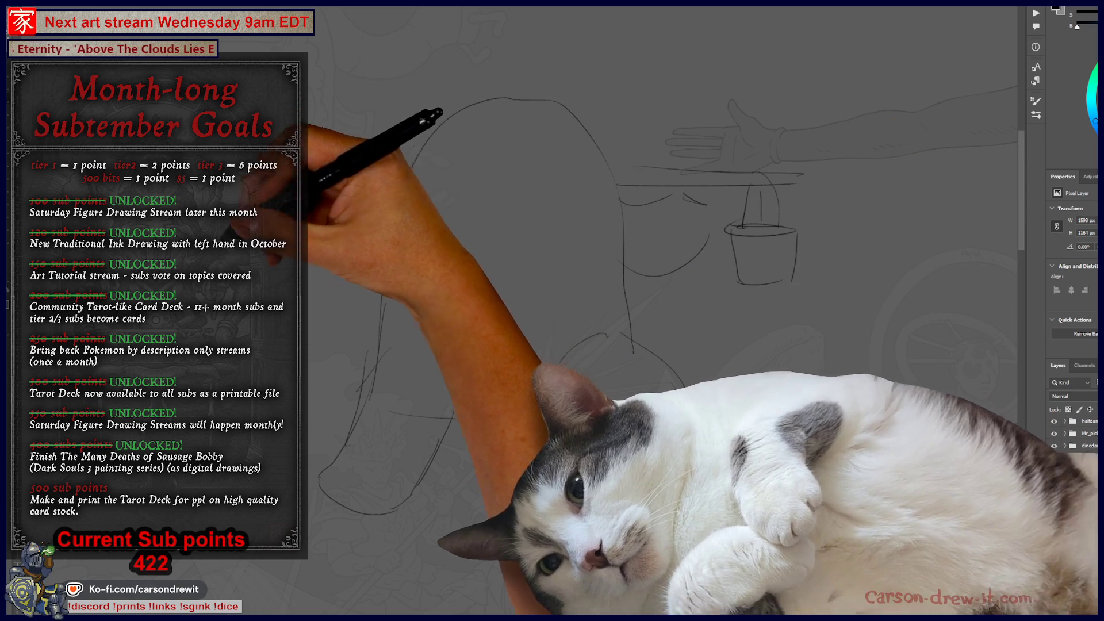
pyautogui.moveTo(575, 494); pyautogui.dragTo(660, 508)
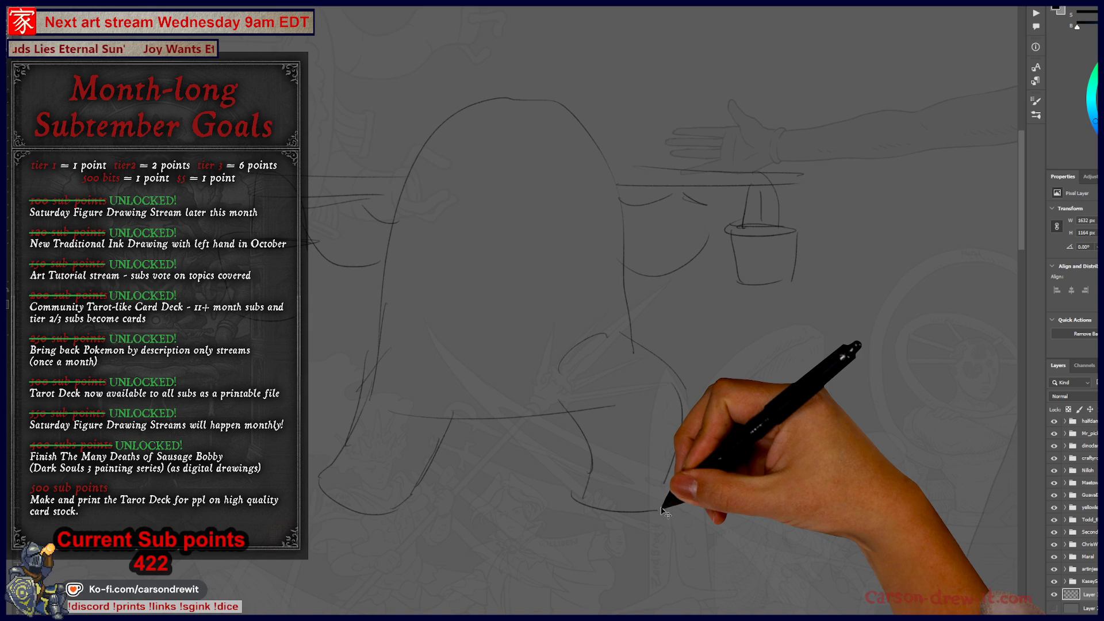
pyautogui.hotkey('ctrl', 'z')
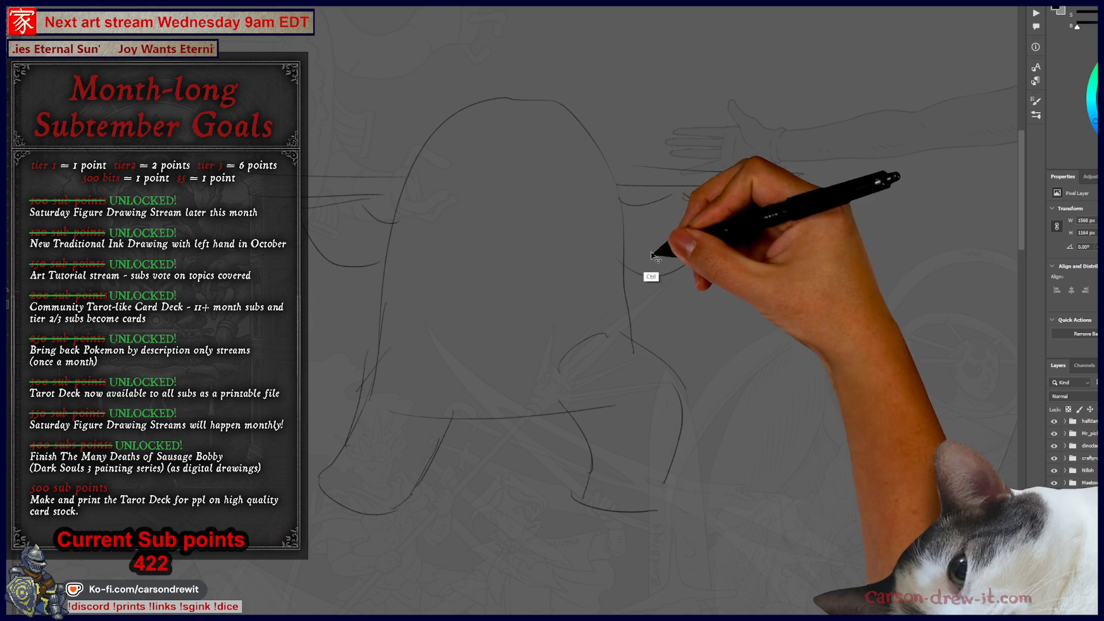